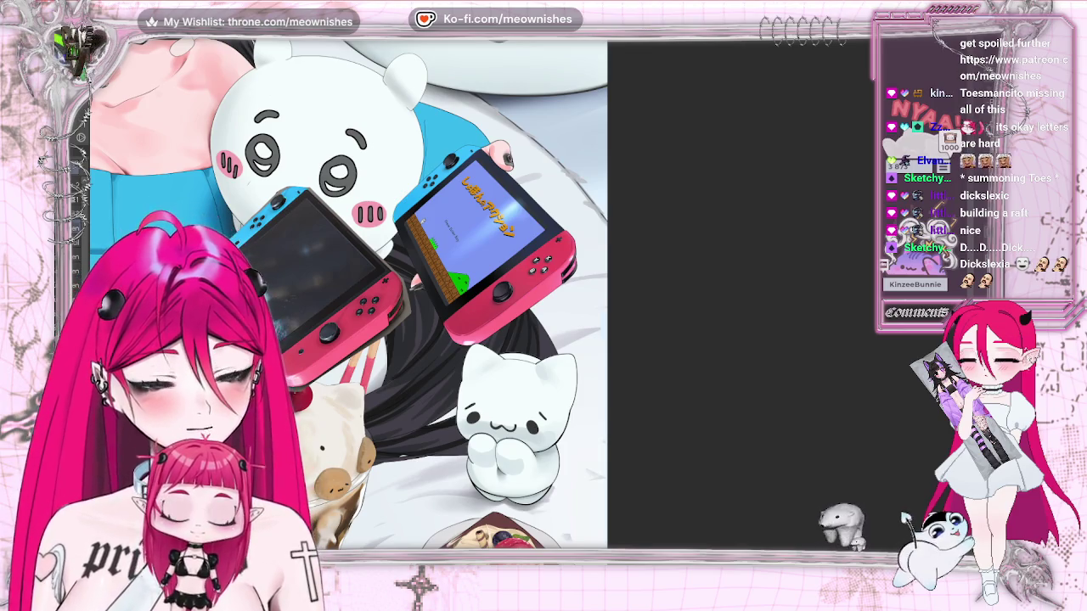
Zoom in on the Switch consoles and mirror the canvas to check them.
scroll(532, 307, up, 1)
scroll(523, 304, up, 1)
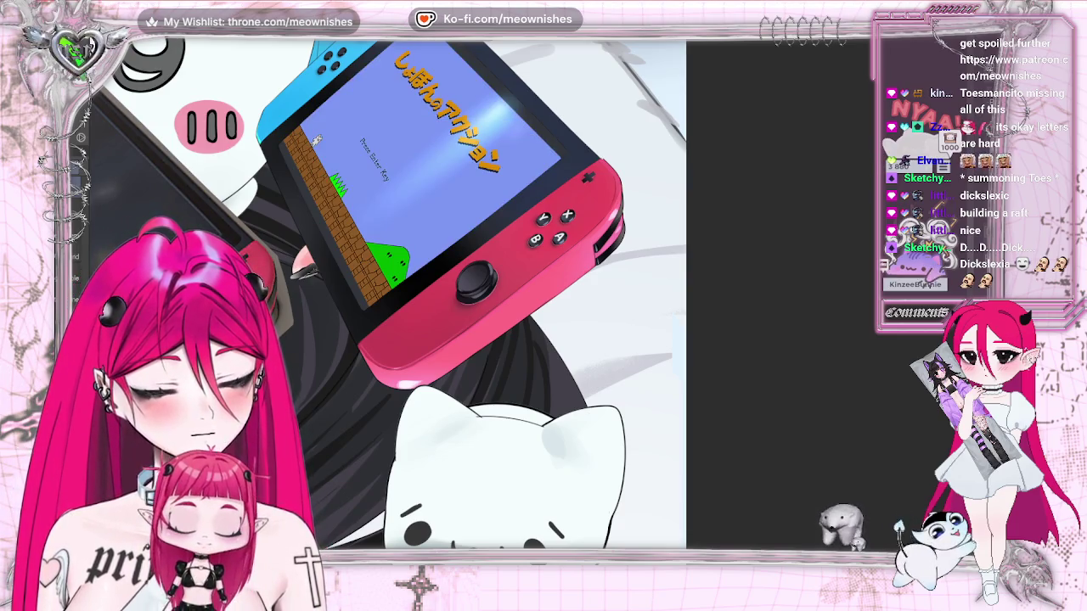
key(h)
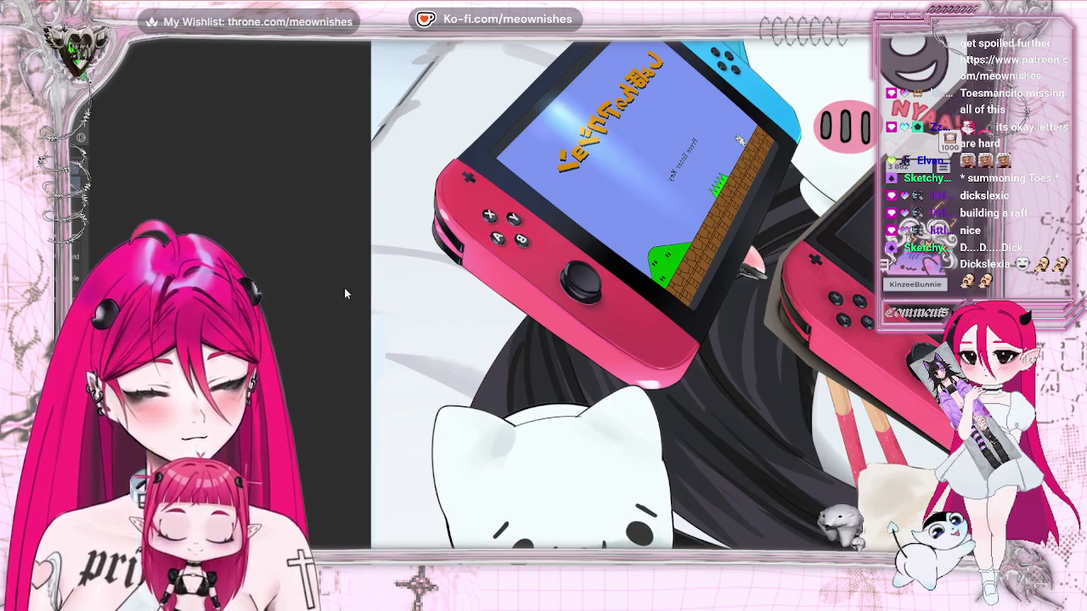
scroll(543, 306, right, 5)
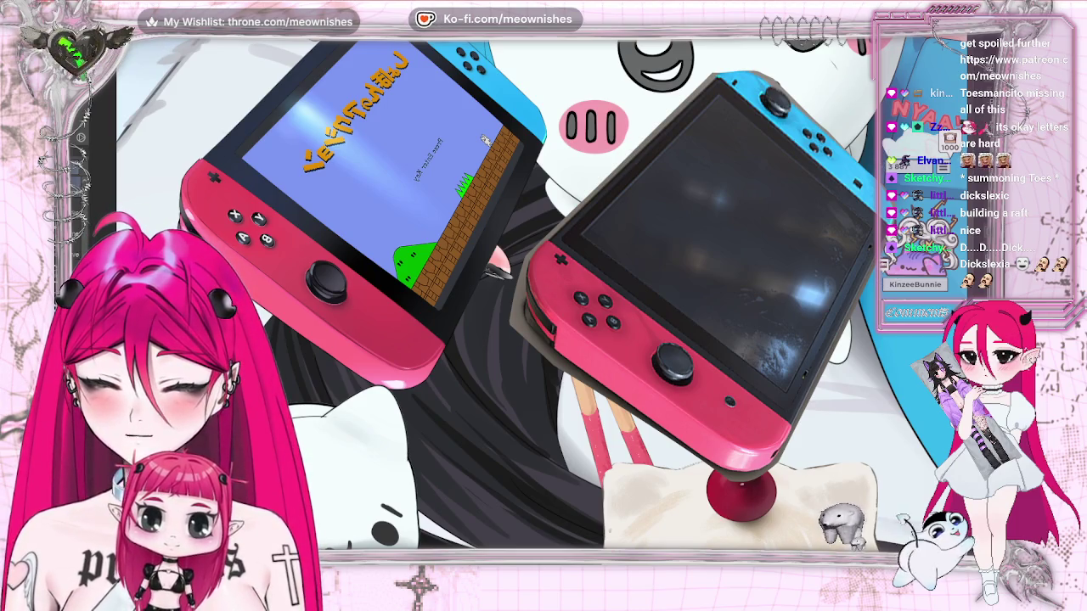
scroll(543, 297, up, 1)
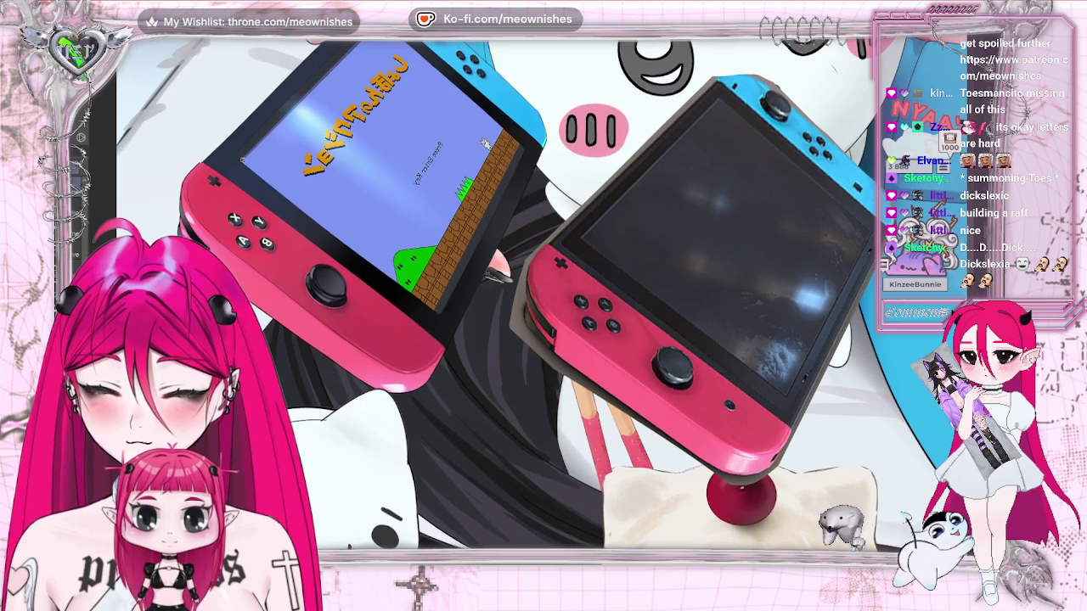
scroll(543, 297, up, 5)
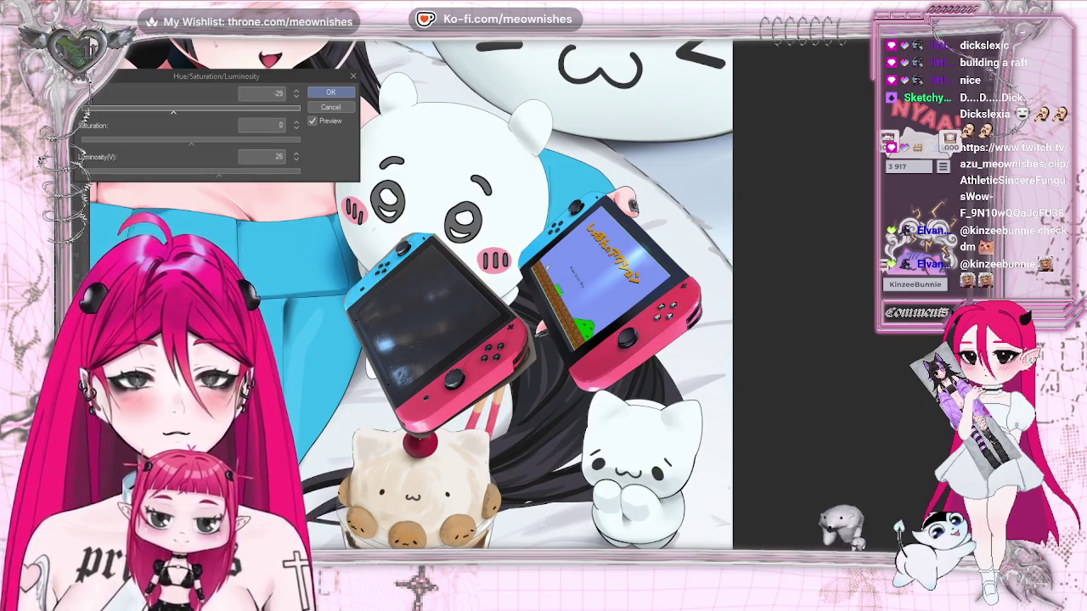
Apply the consoles' adjustment with luminosity -9 and hue -29, then mirror the canvas to check.
scroll(531, 316, up, 1)
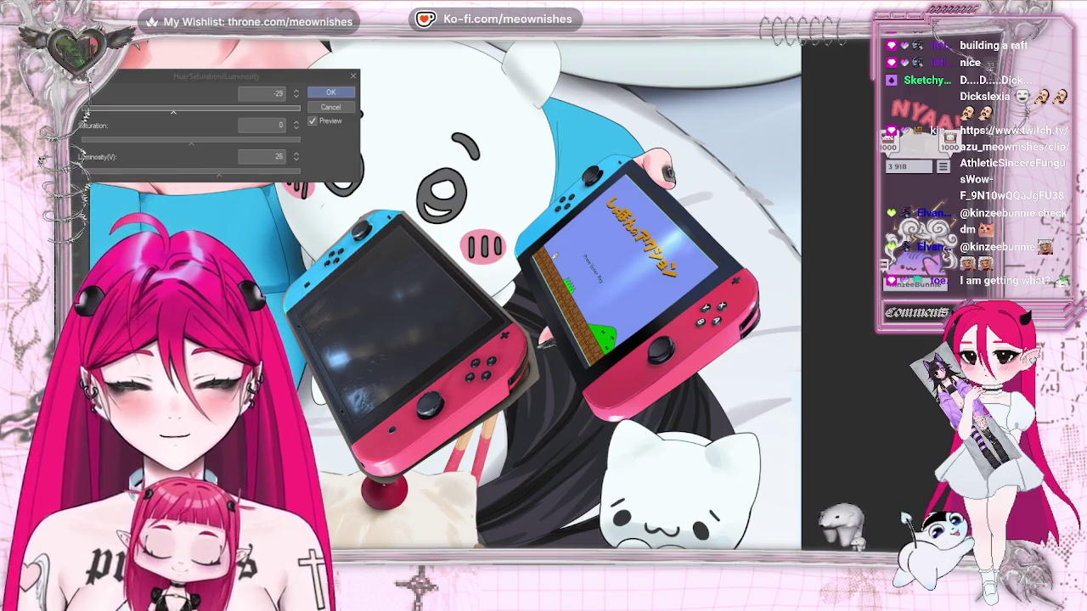
drag(219, 175, 201, 175)
click(183, 171)
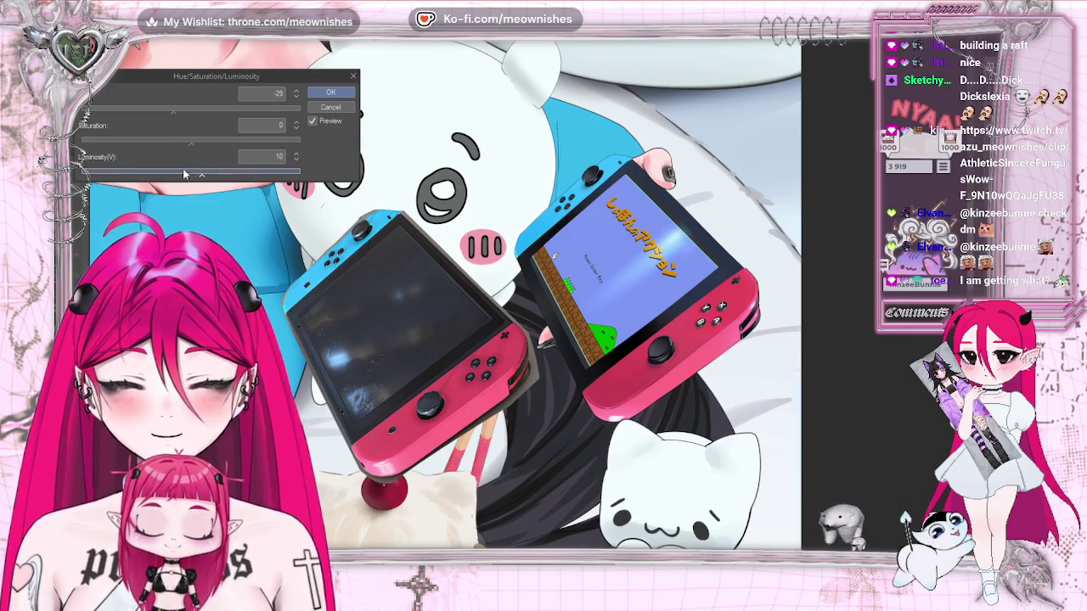
click(330, 92)
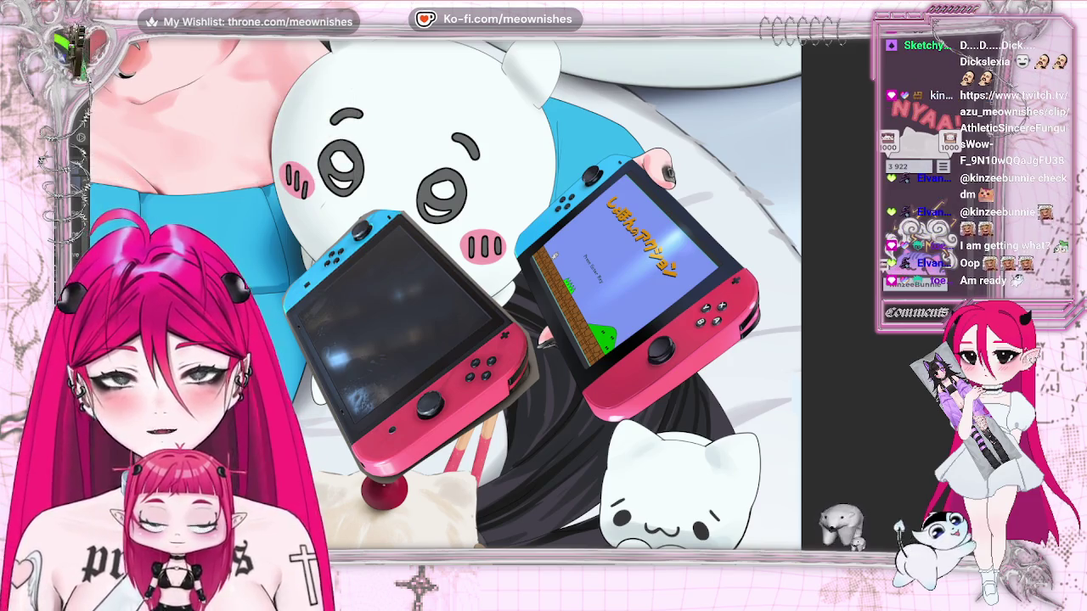
key(h)
scroll(422, 390, up, 3)
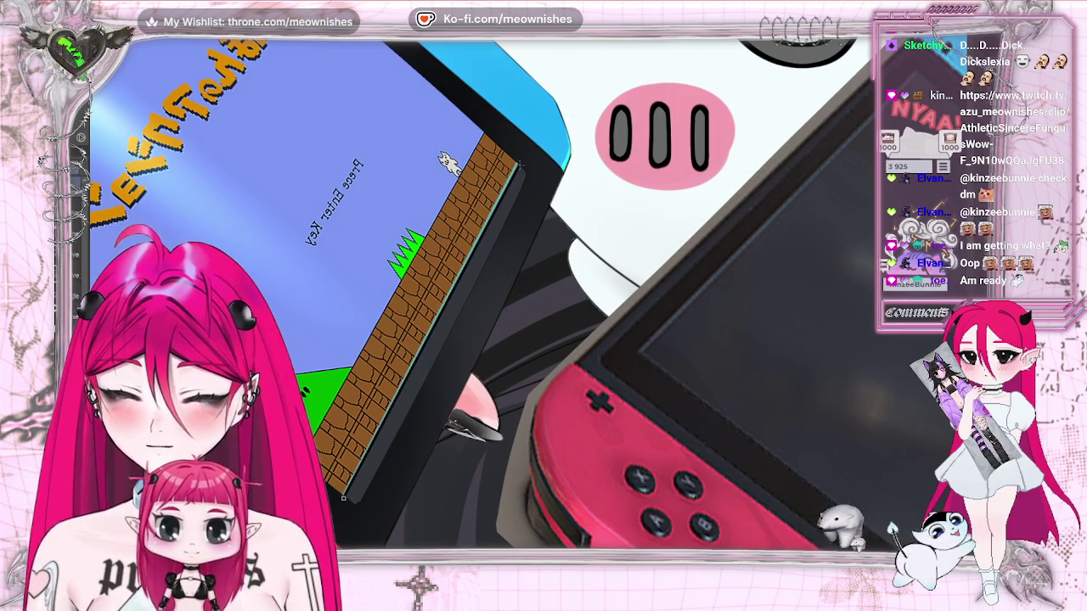
scroll(526, 146, down, 2)
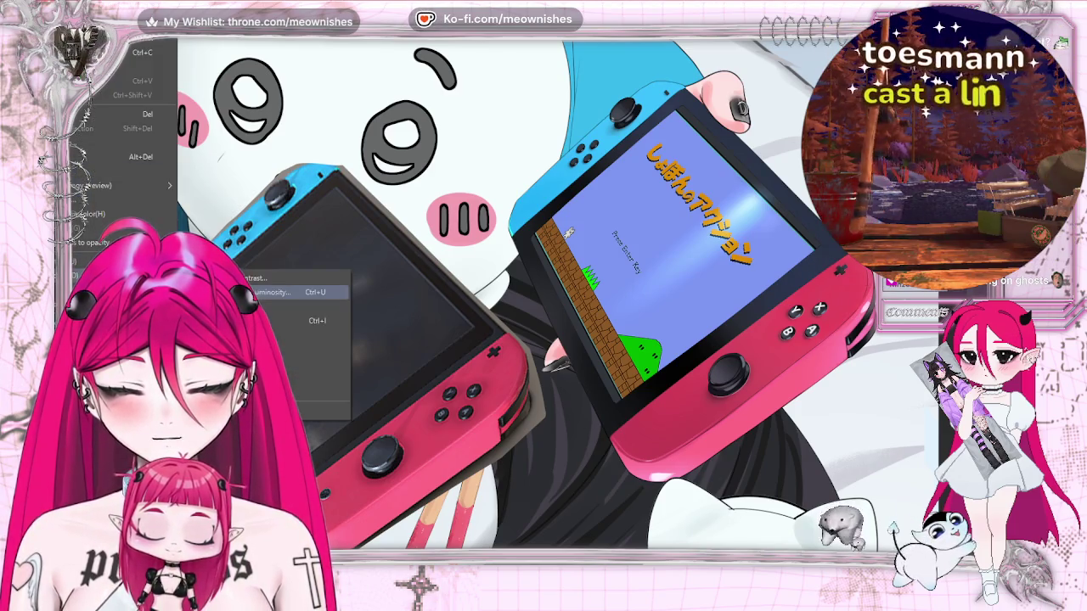
Darken the consoles with Hue/Saturation/Luminosity at saturation -15 and luminosity -19.
key(ctrl+u)
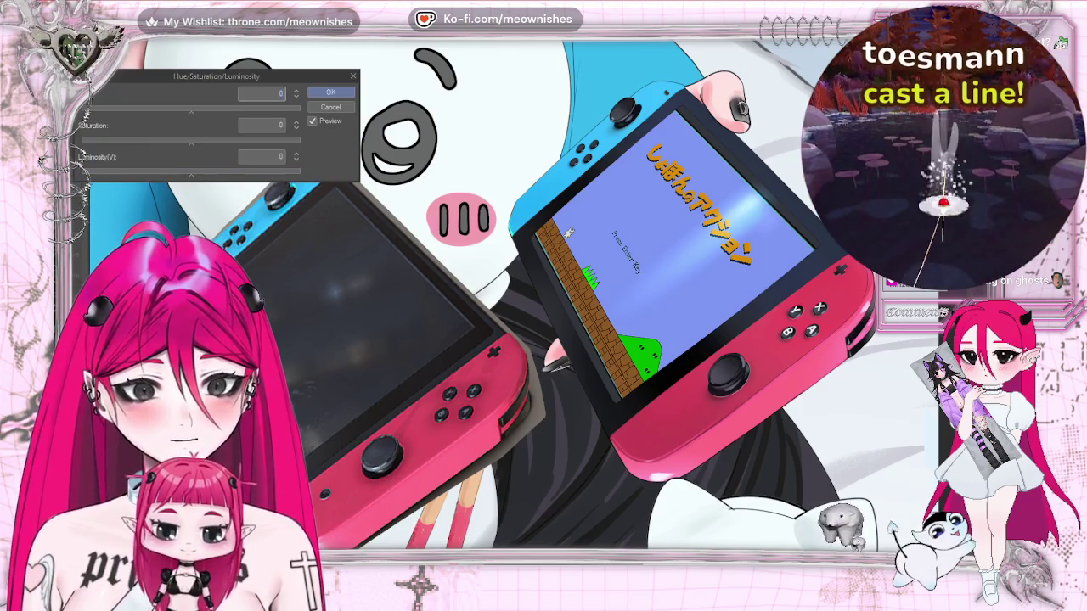
drag(176, 175, 153, 143)
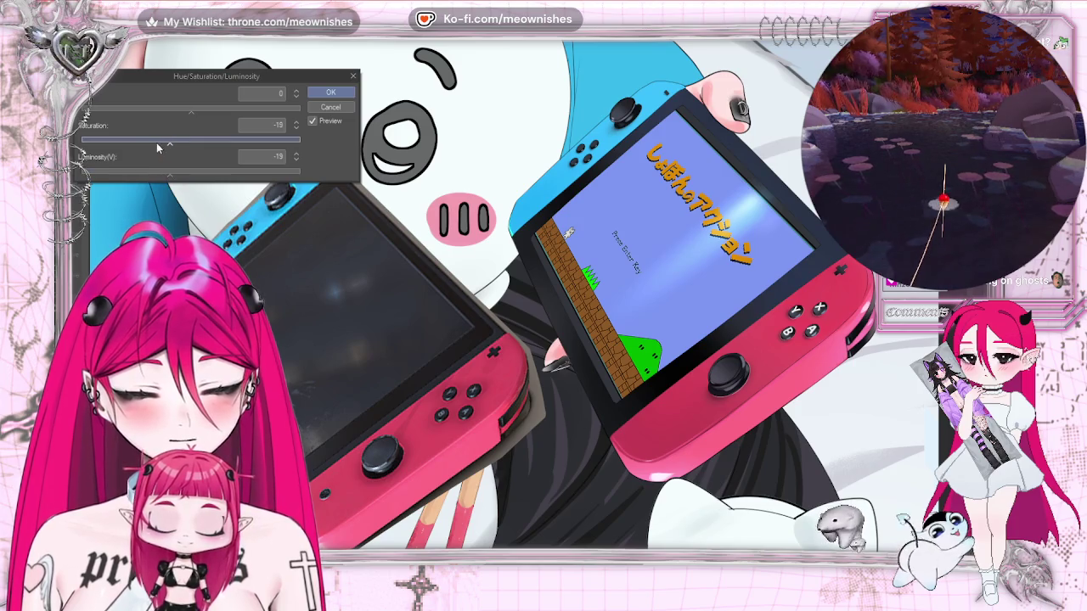
click(330, 93)
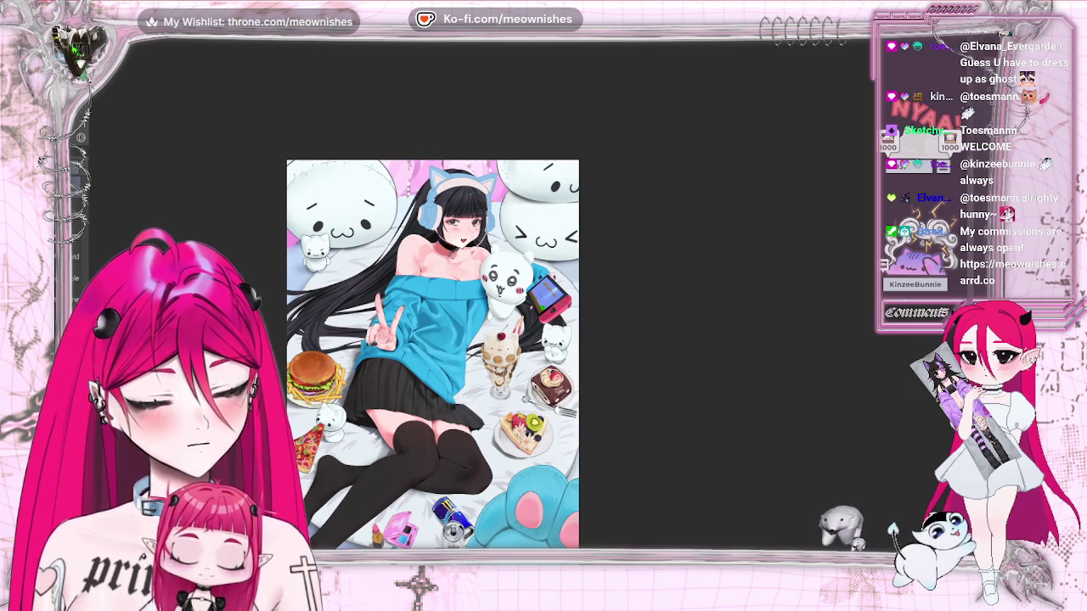
Zoom out to see the whole illustration, then zoom back in on the bangs.
key(ctrl+minus)
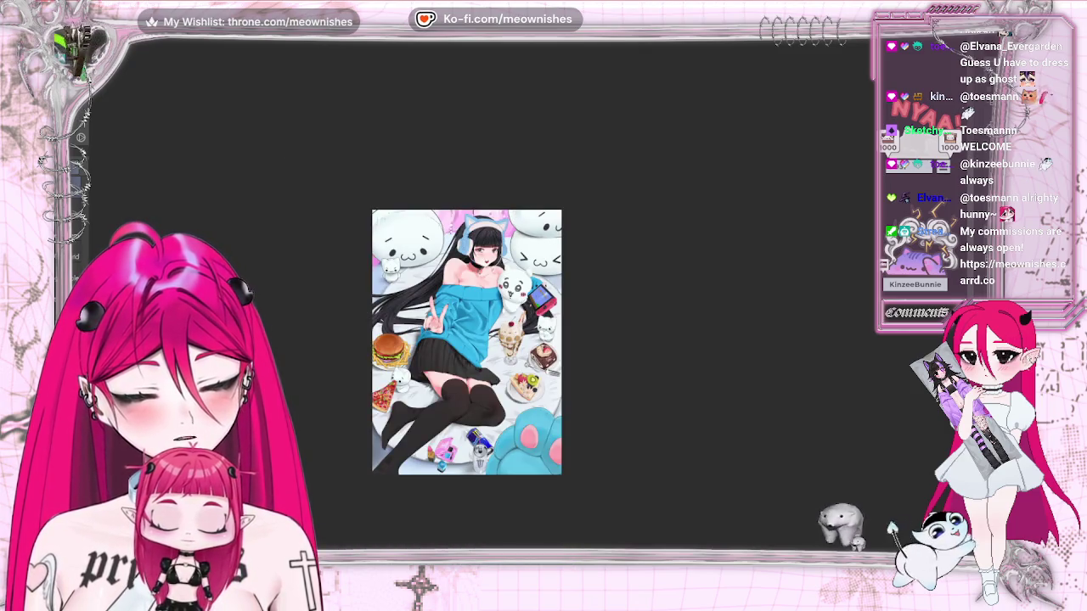
key(ctrl+plus)
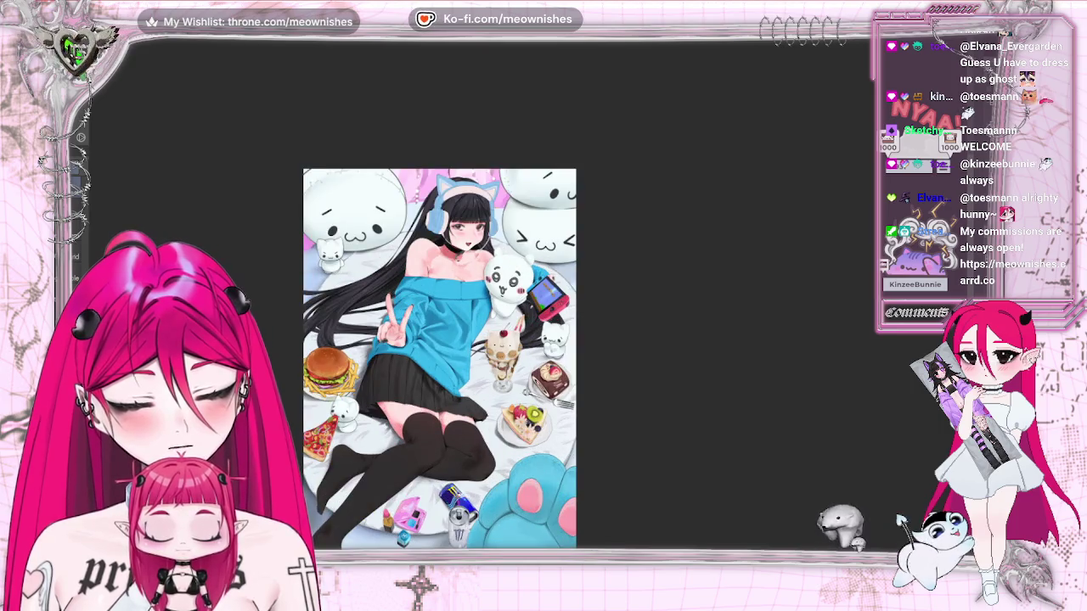
key(ctrl+plus)
key(ctrl+plus)
key(ctrl+plus)
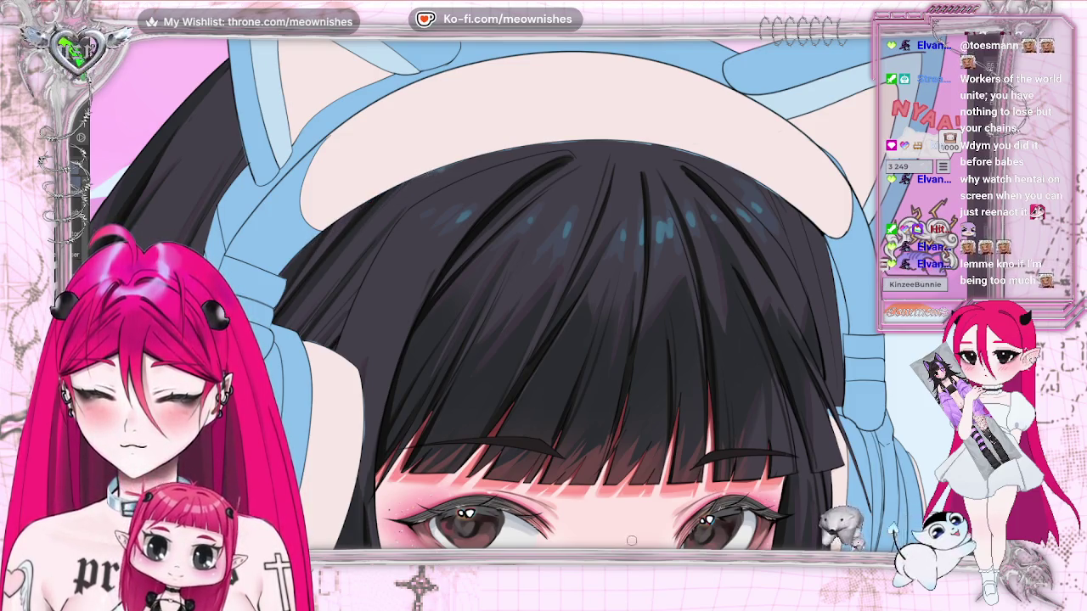
scroll(510, 297, left, 5)
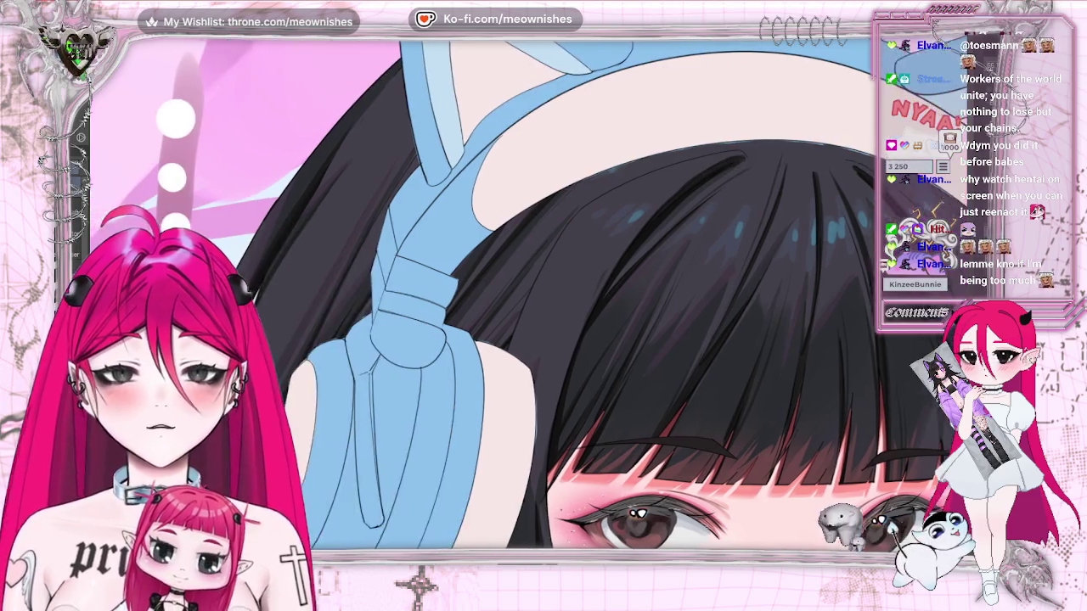
Brush a thin pale stroke along the blue headphone's edge on the mirrored canvas.
scroll(509, 297, left, 2)
scroll(509, 297, down, 3)
scroll(510, 298, down, 2)
scroll(526, 300, up, 2)
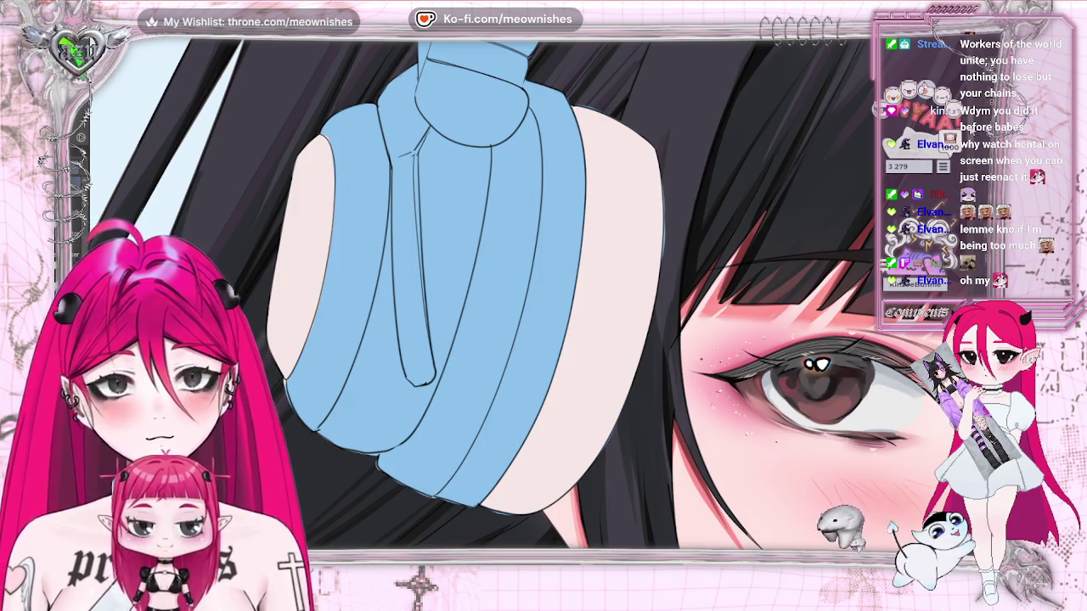
scroll(543, 297, down, 3)
key(h)
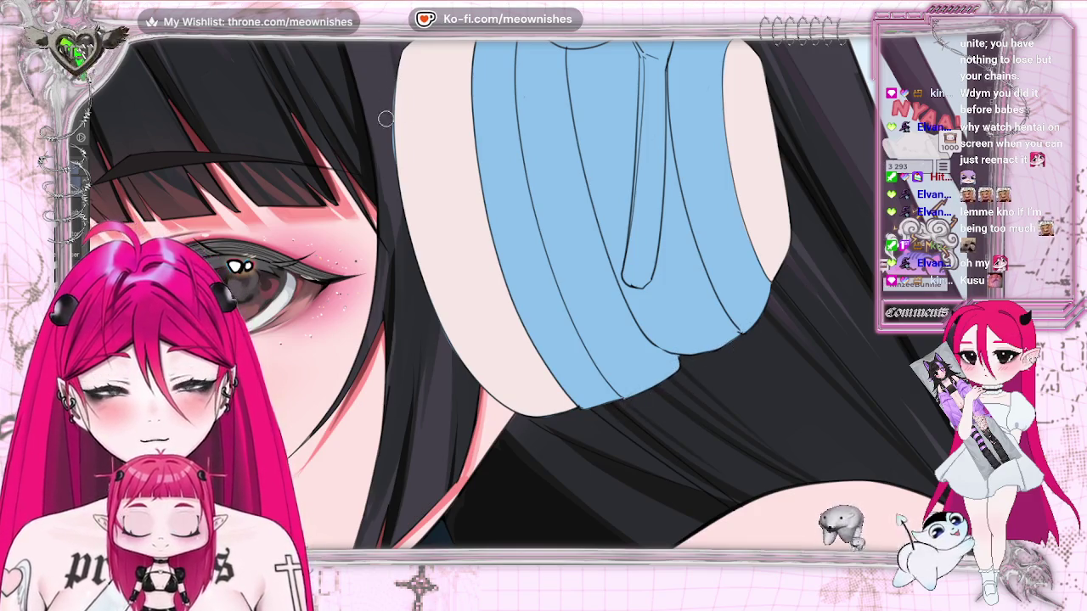
drag(394, 83, 394, 157)
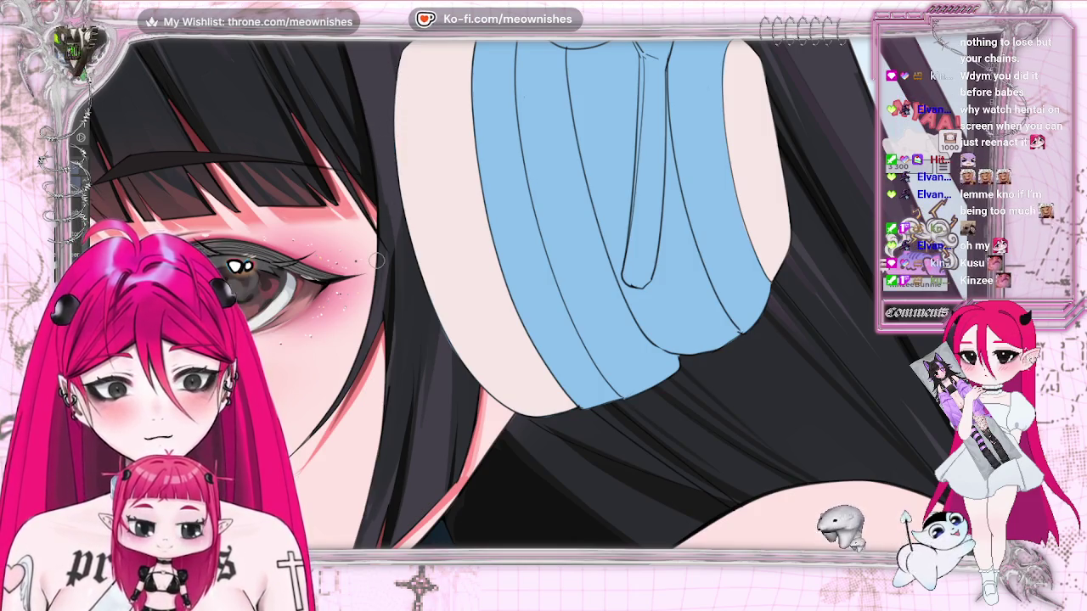
key(h)
key(ctrl+0)
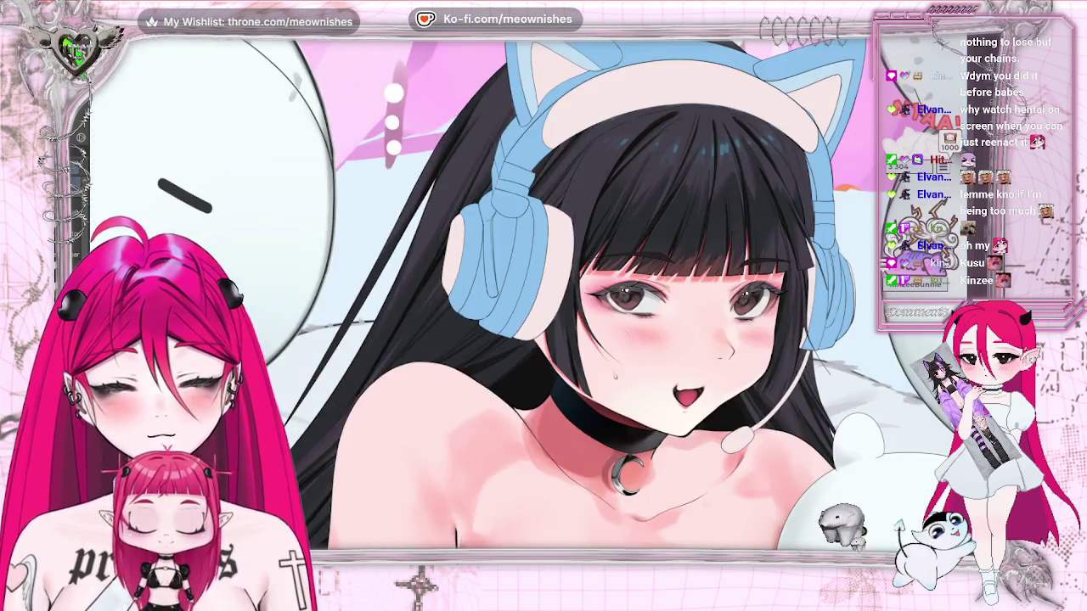
key(ctrl+plus)
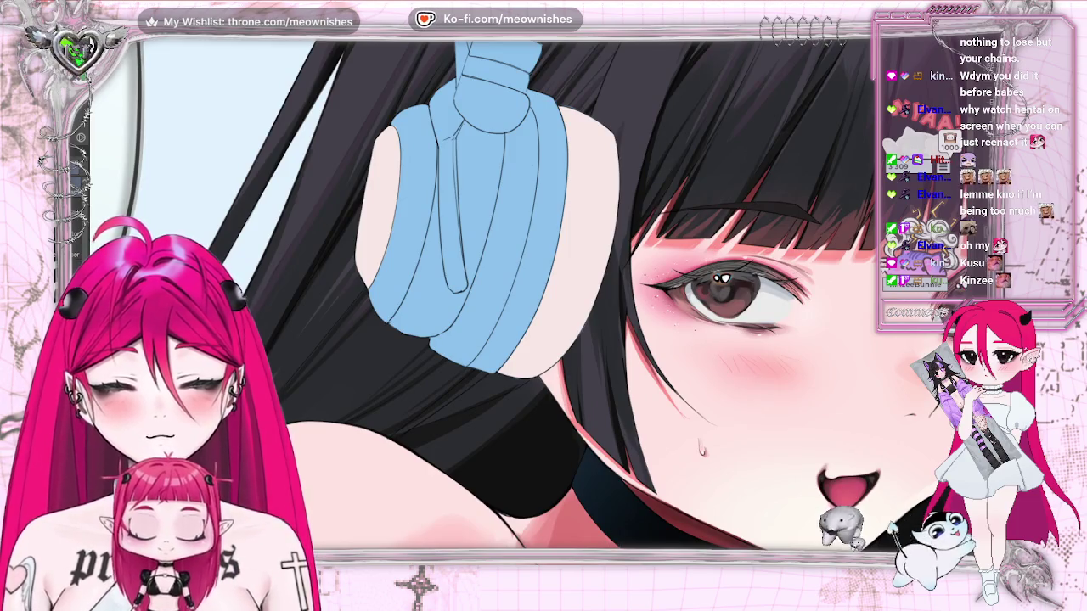
scroll(544, 298, up, 3)
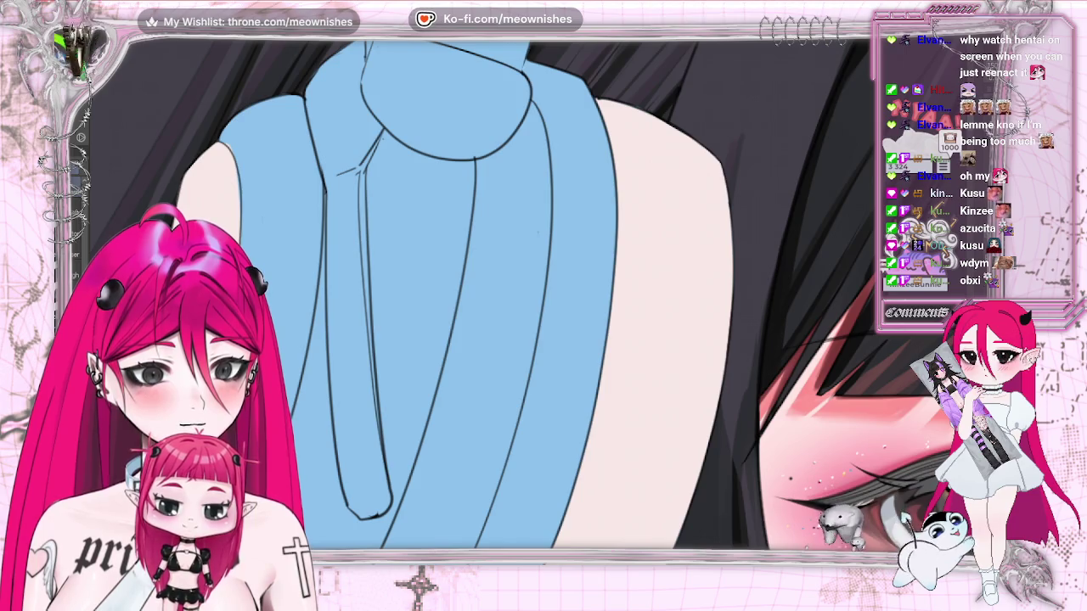
scroll(492, 298, down, 3)
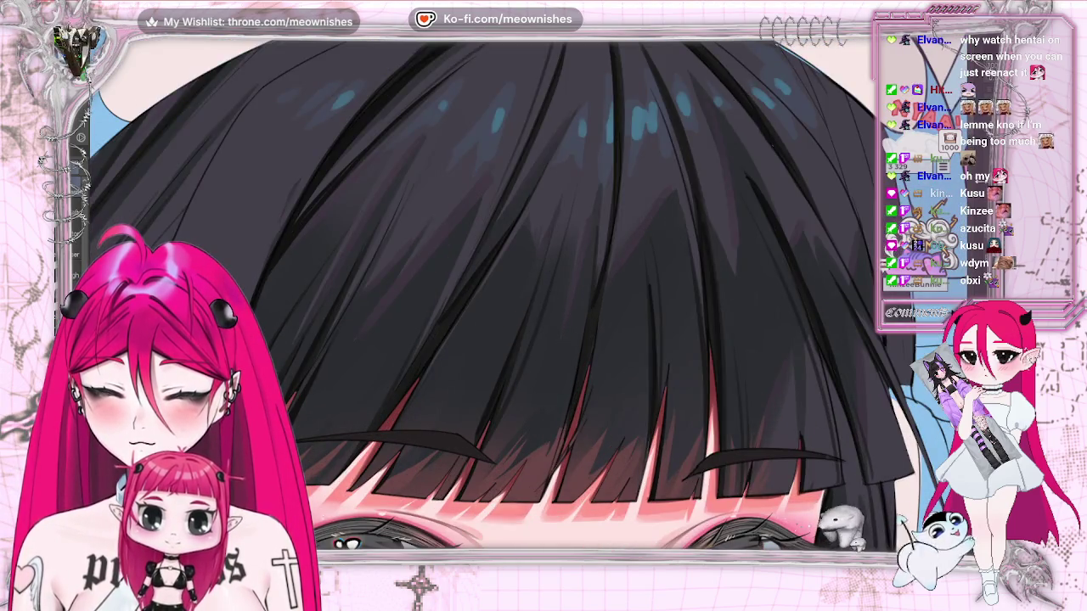
scroll(363, 137, down, 1)
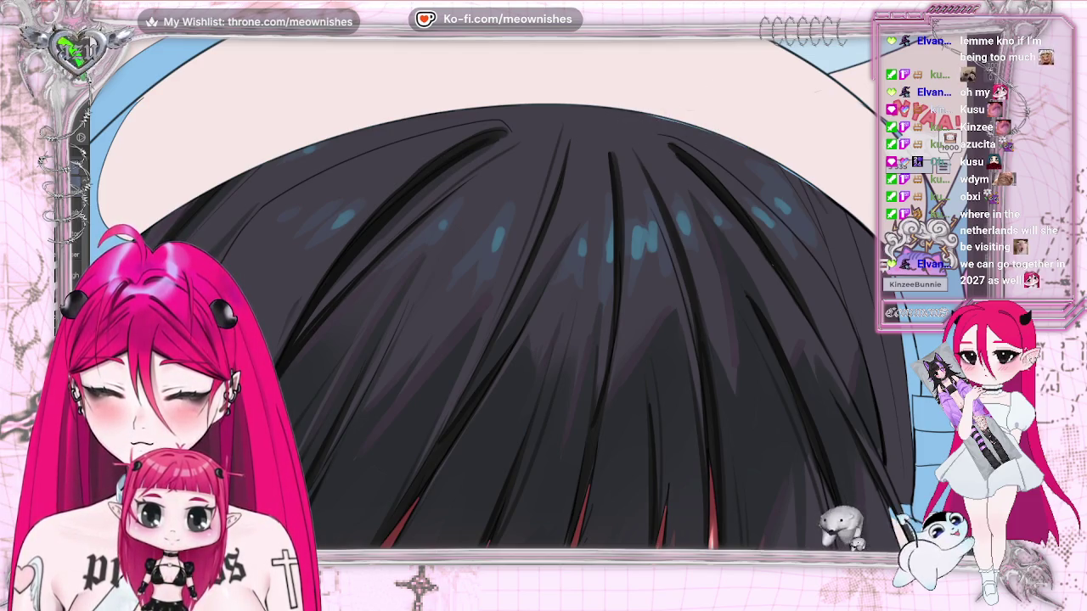
drag(476, 182, 260, 181)
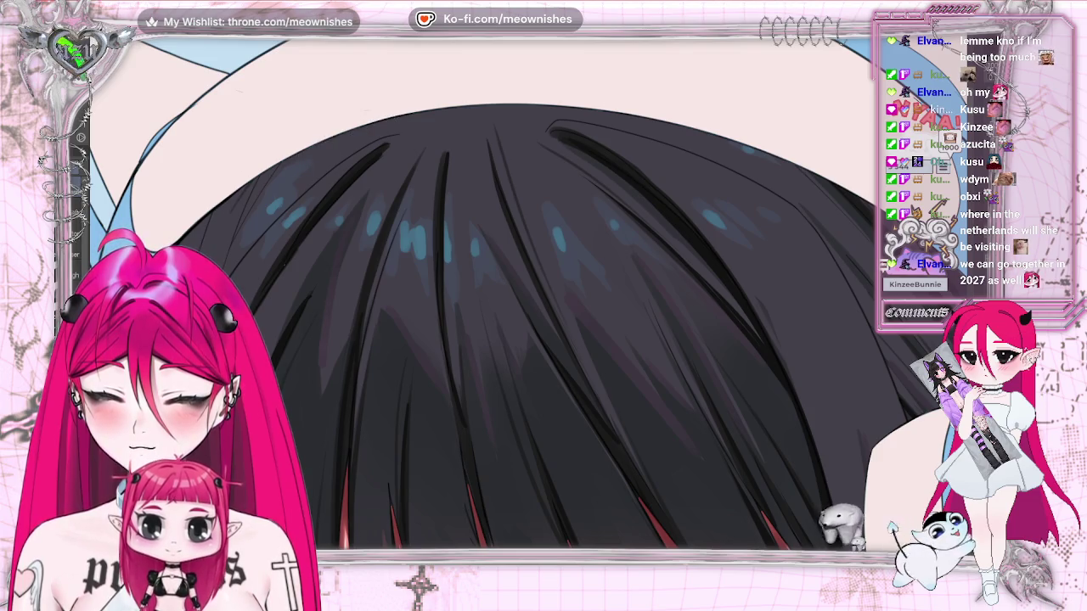
key(h)
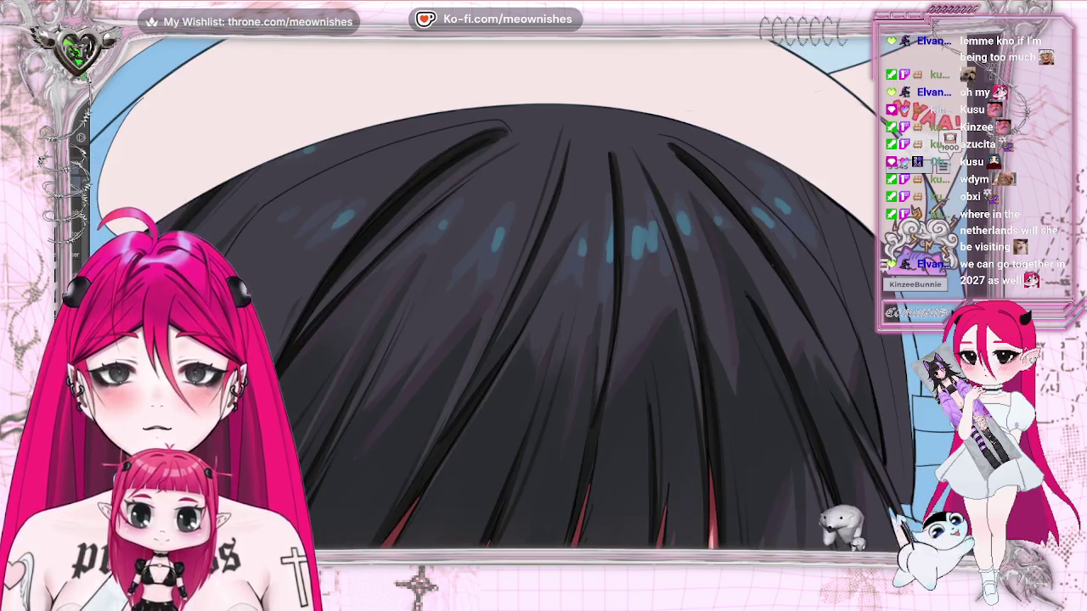
key(ctrl+minus)
key(ctrl+minus)
key(ctrl+plus)
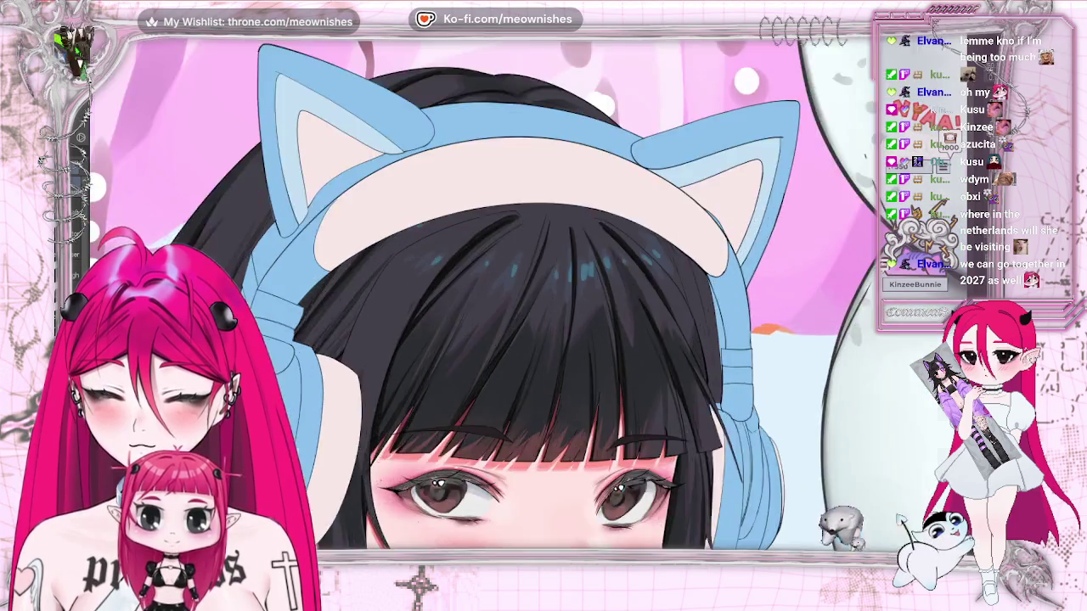
key(ctrl+plus)
key(h)
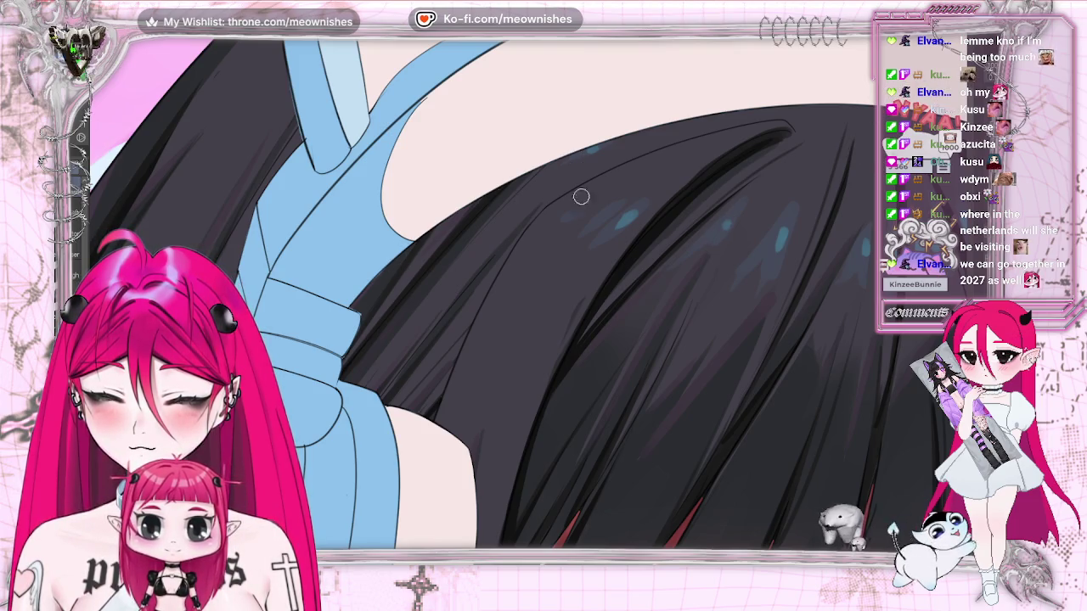
scroll(484, 289, down, 2)
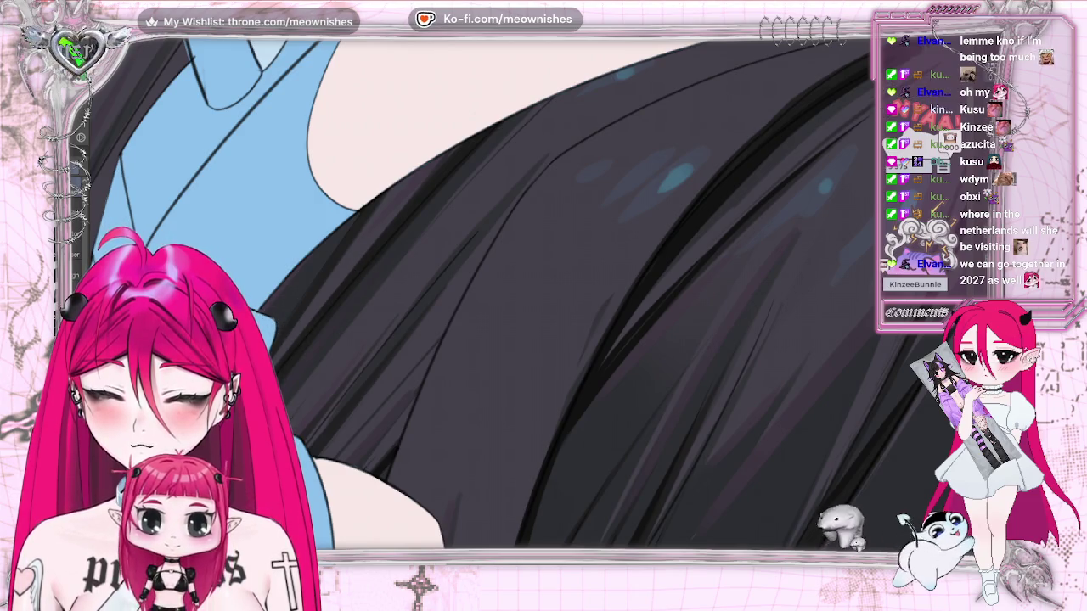
scroll(484, 288, up, 3)
scroll(484, 289, up, 2)
scroll(484, 288, up, 1)
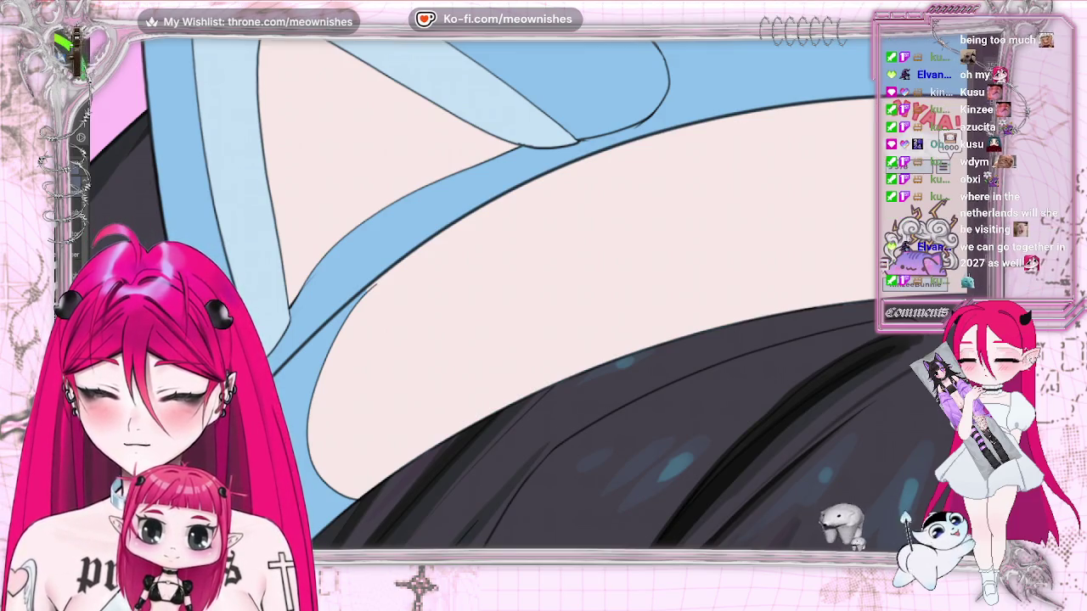
scroll(484, 288, down, 1)
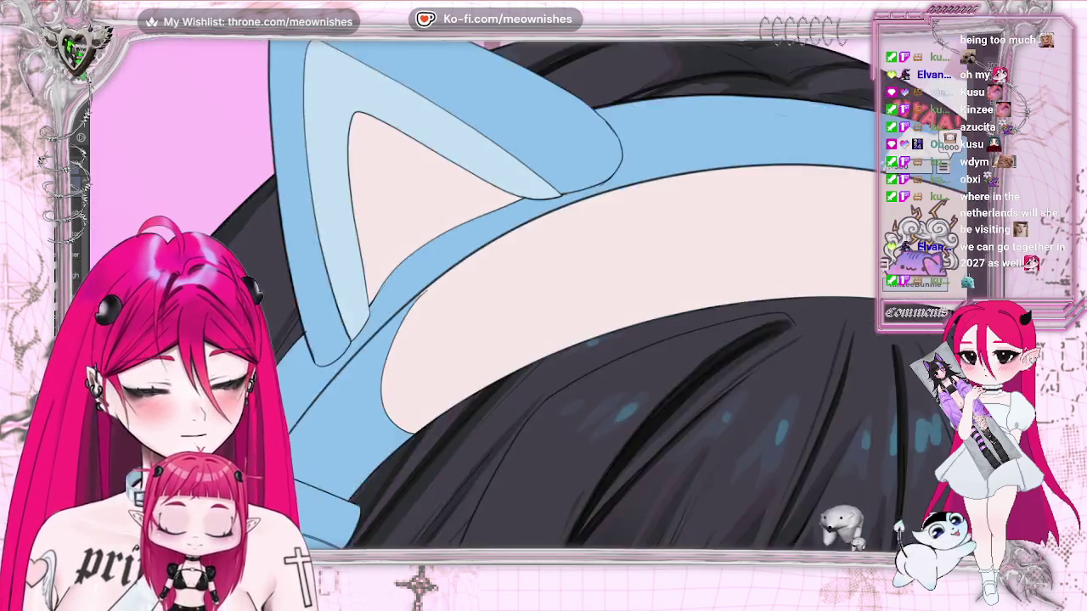
scroll(484, 288, down, 1)
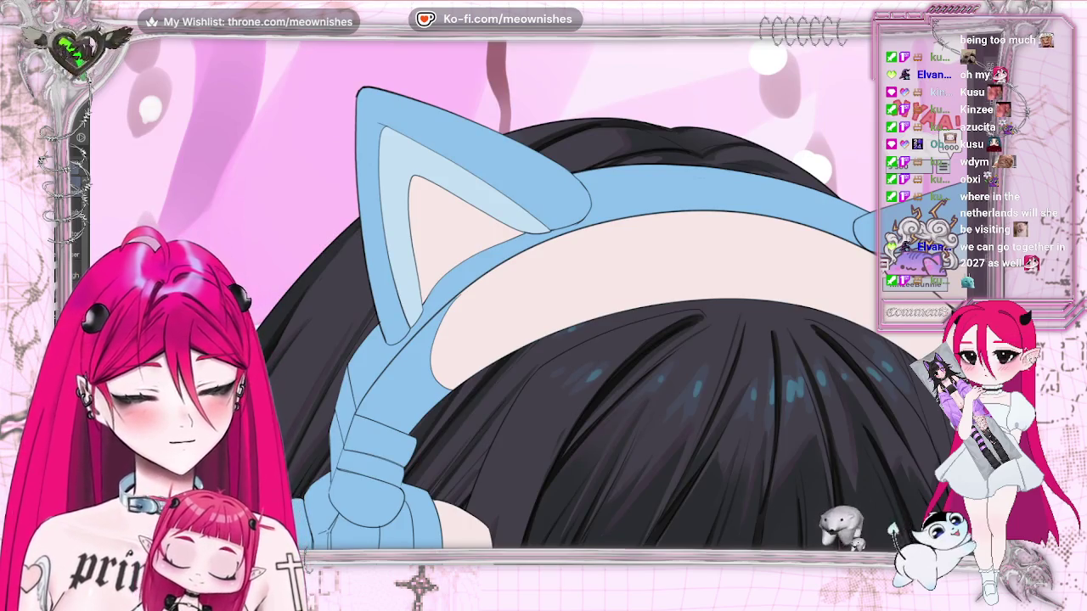
key(h)
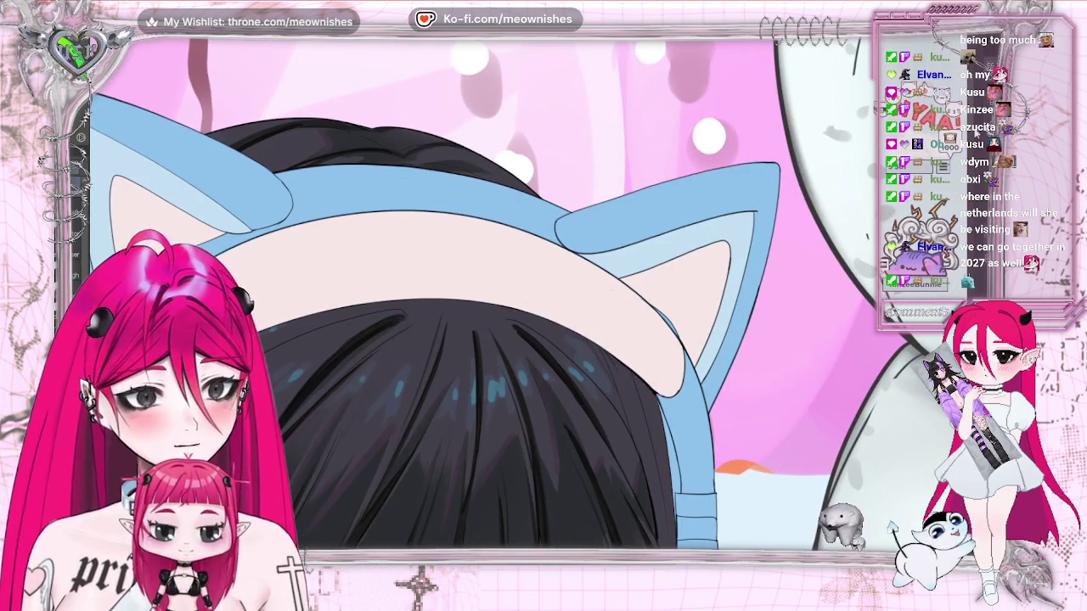
scroll(484, 289, down, 2)
scroll(484, 288, down, 2)
scroll(484, 289, up, 1)
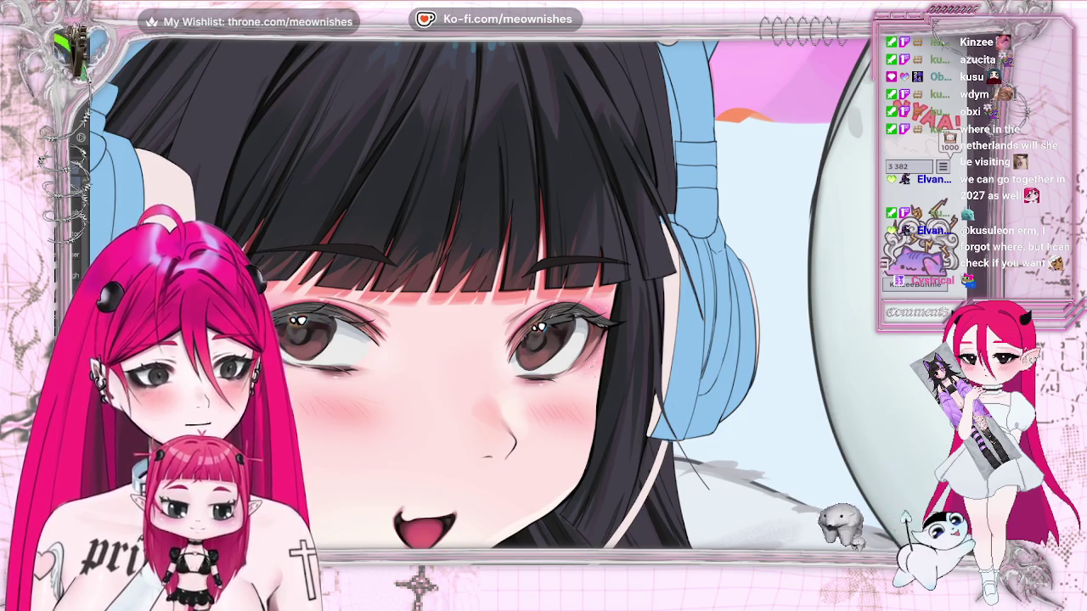
Recolour the headphones and cat-ear headband lighter lavender-blue, then fit the artwork in view.
key(ctrl+0)
scroll(520, 288, up, 1)
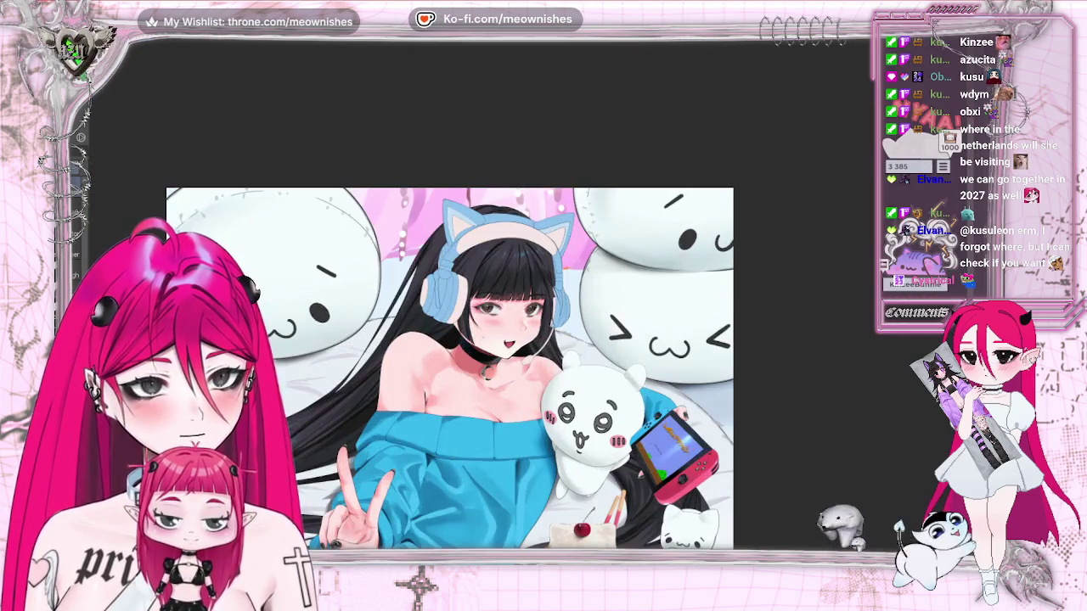
scroll(520, 289, up, 1)
scroll(520, 289, up, 1)
scroll(519, 289, up, 1)
scroll(522, 297, up, 1)
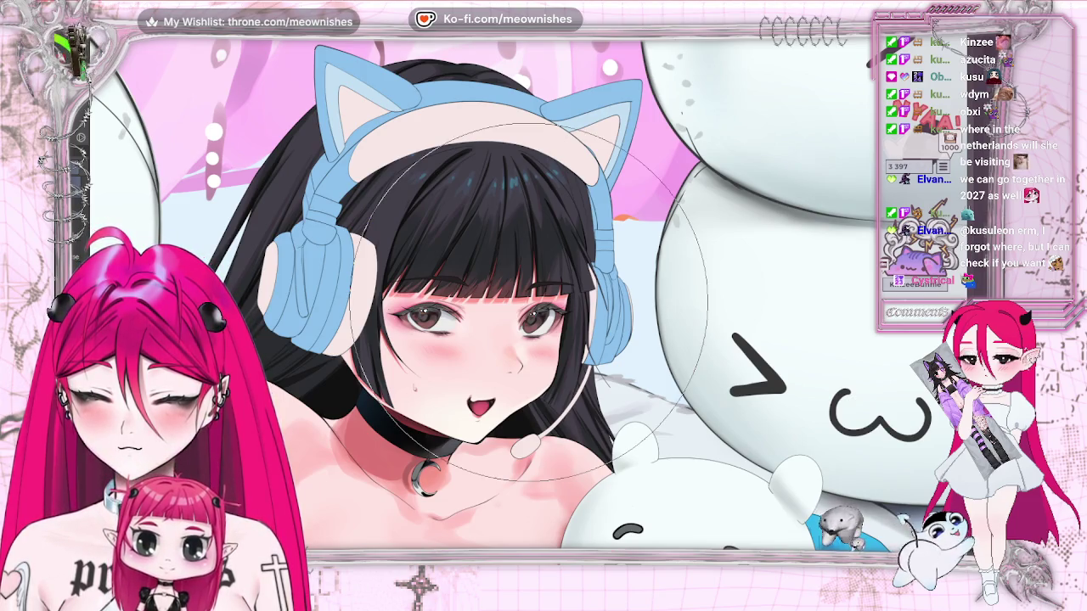
drag(420, 255, 475, 212)
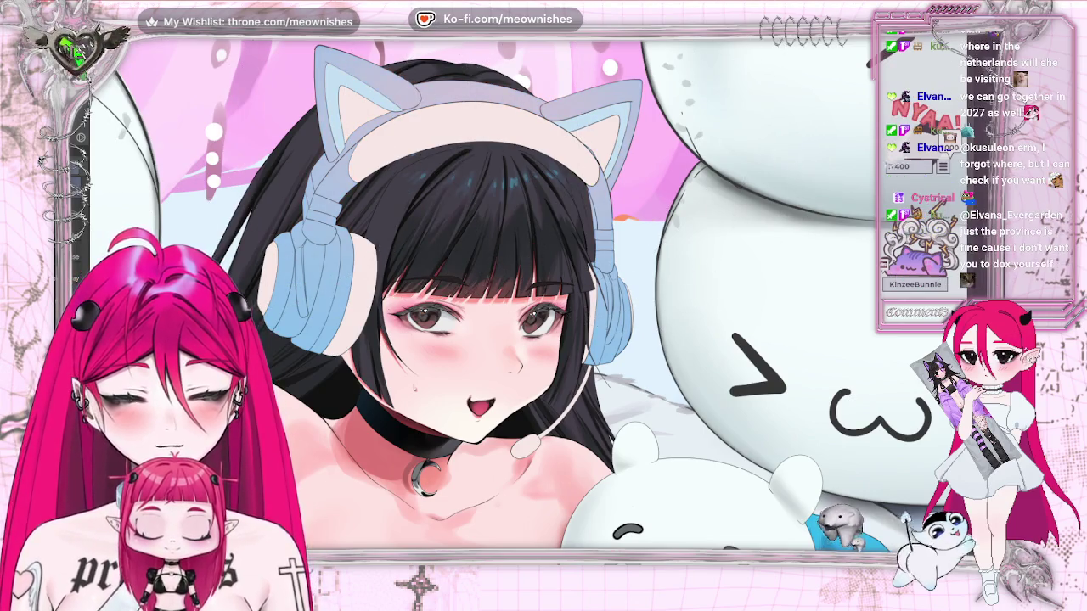
key(ctrl+minus)
key(ctrl+minus)
key(ctrl+plus)
key(ctrl+plus)
key(ctrl+0)
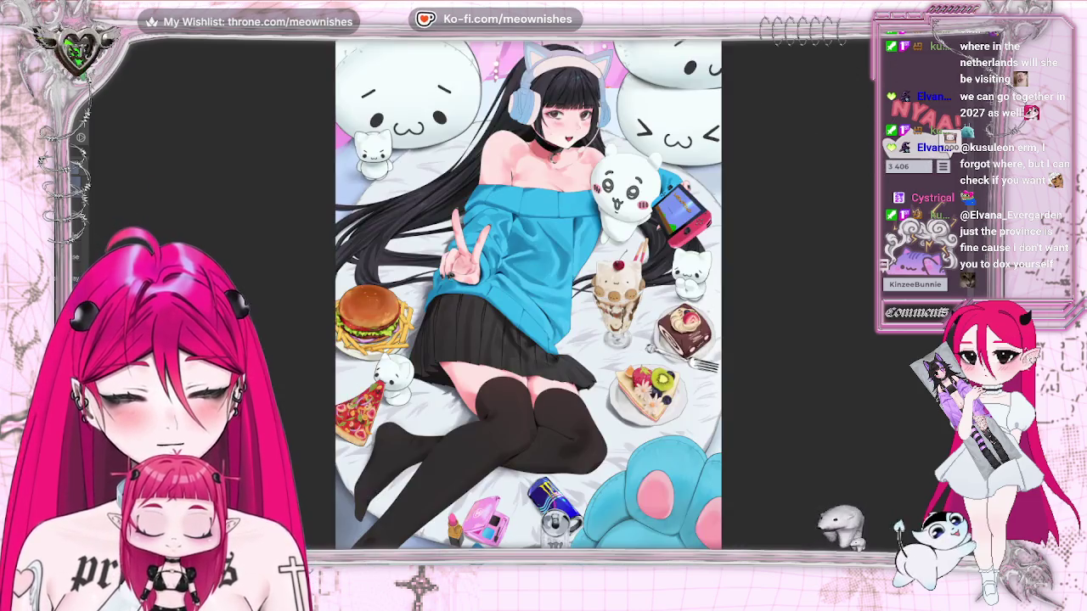
key(ctrl+minus)
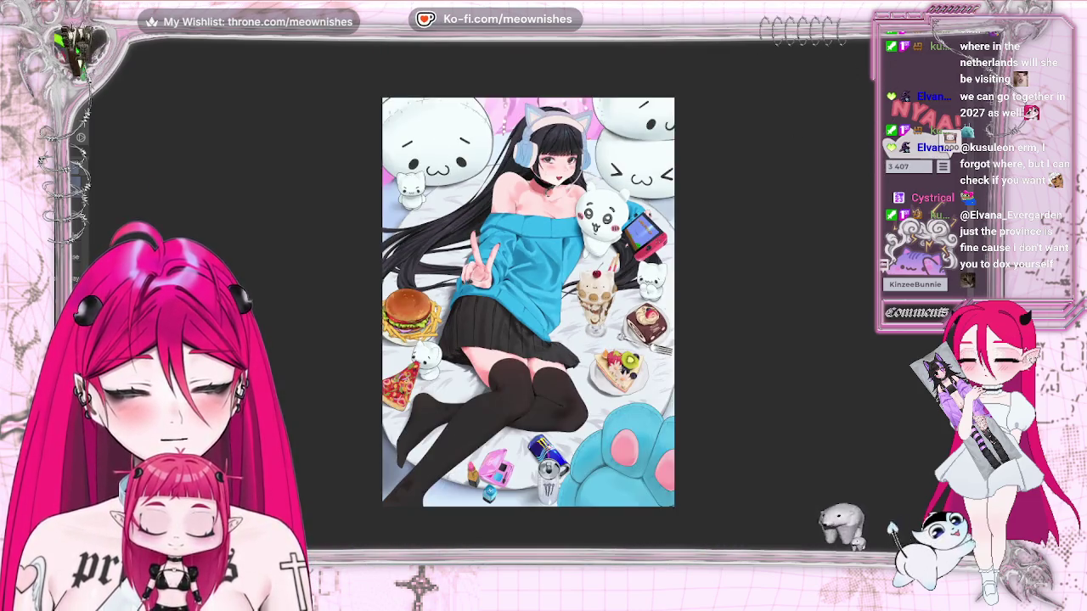
key(ctrl+minus)
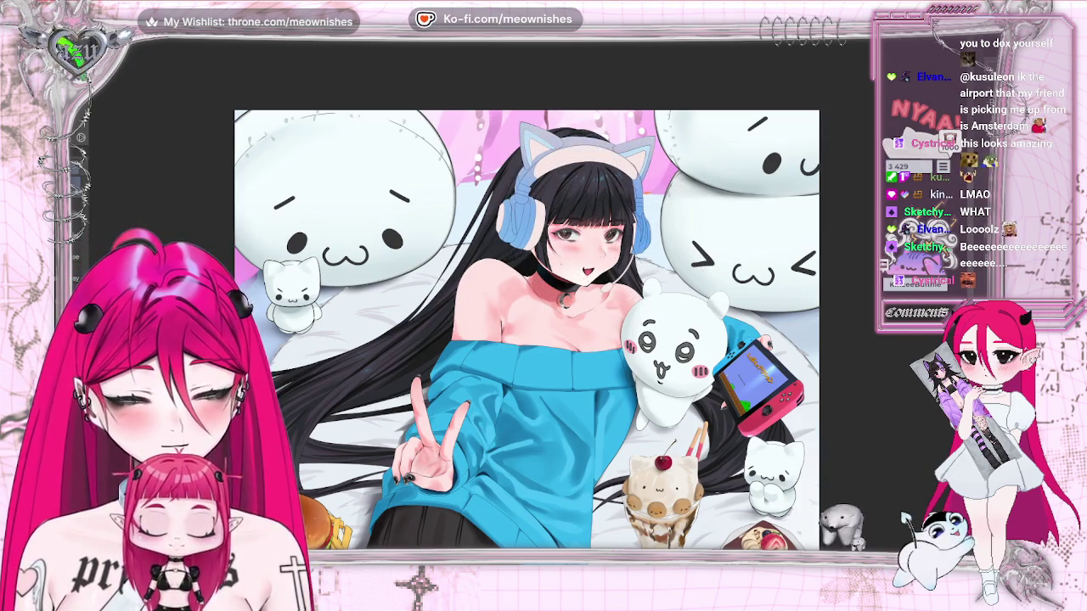
key(ctrl+0)
key(1)
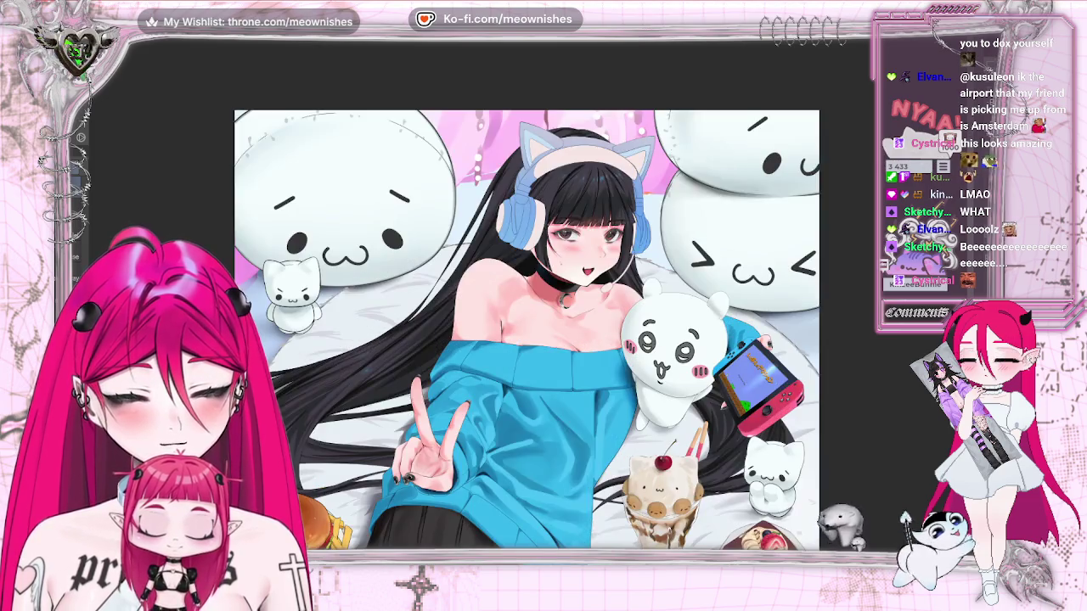
key(m)
key(m)
key(ctrl+0)
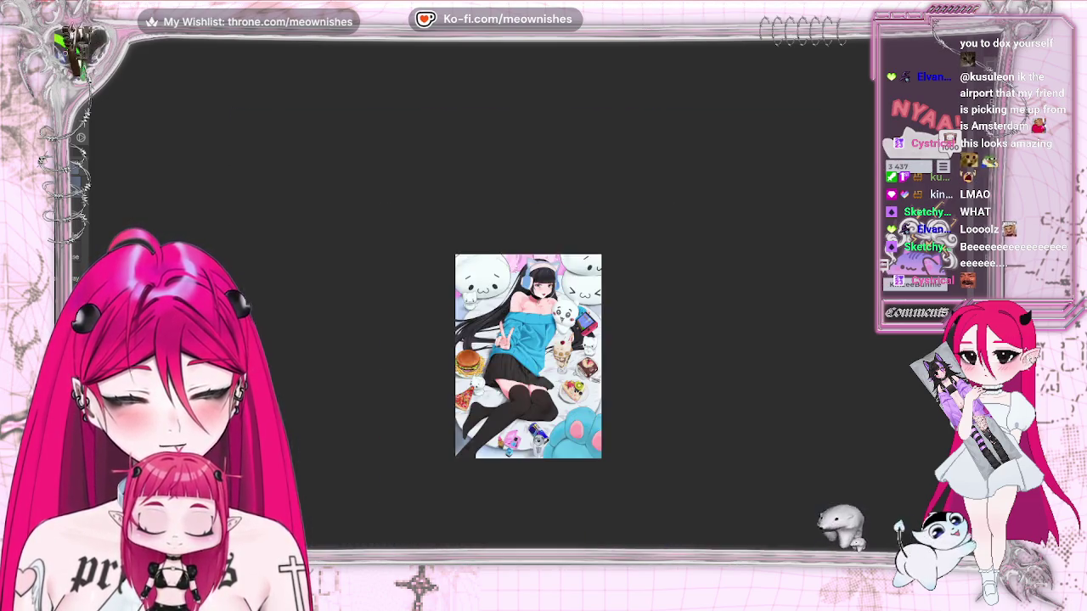
key(6)
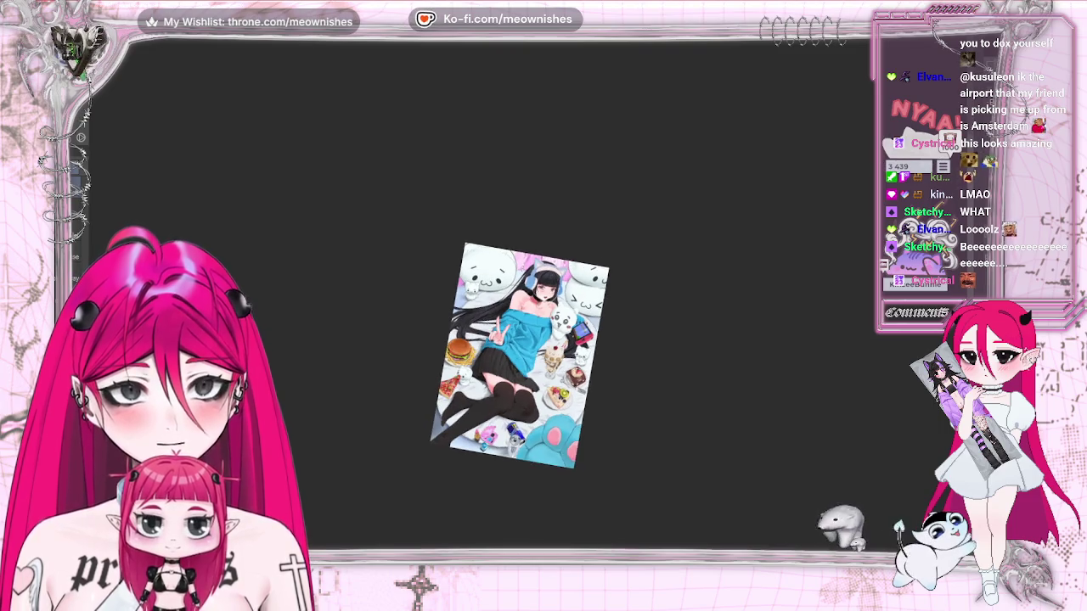
key(5)
key(ctrl+plus)
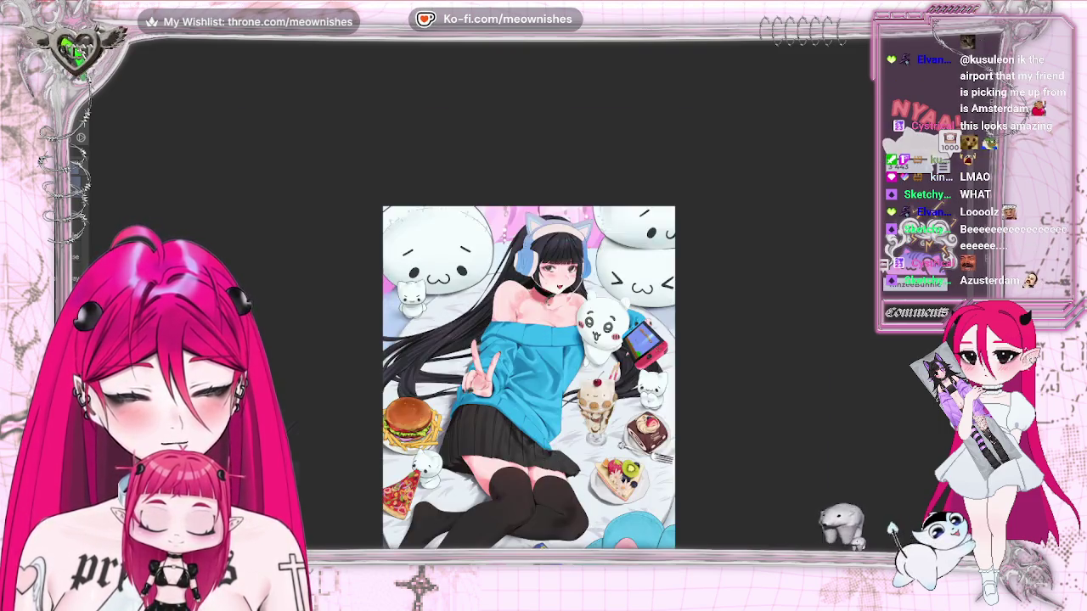
key(ctrl+plus)
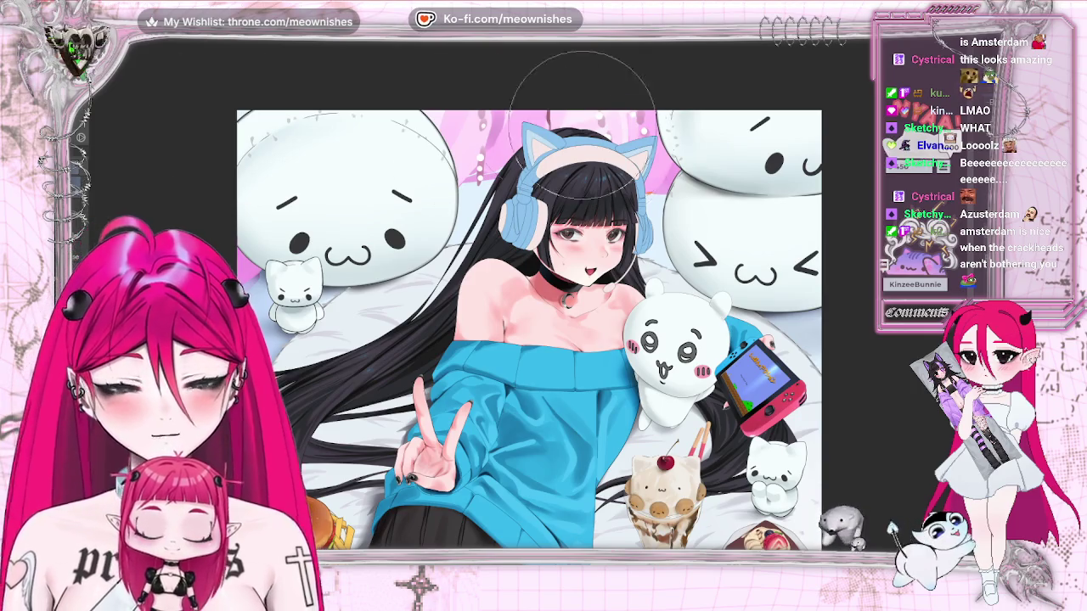
scroll(525, 300, up, 5)
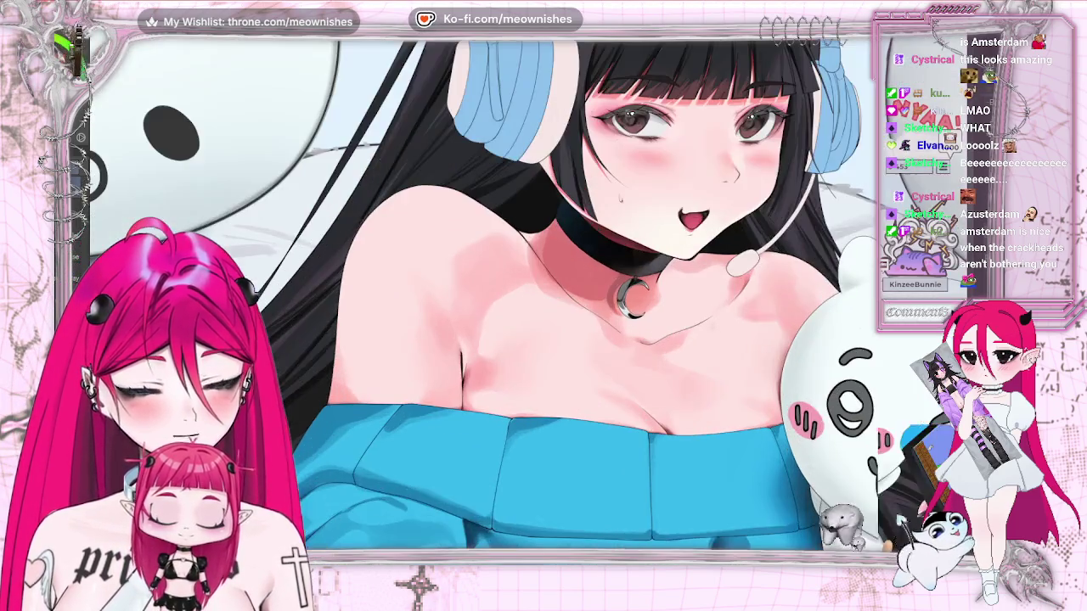
scroll(510, 298, up, 3)
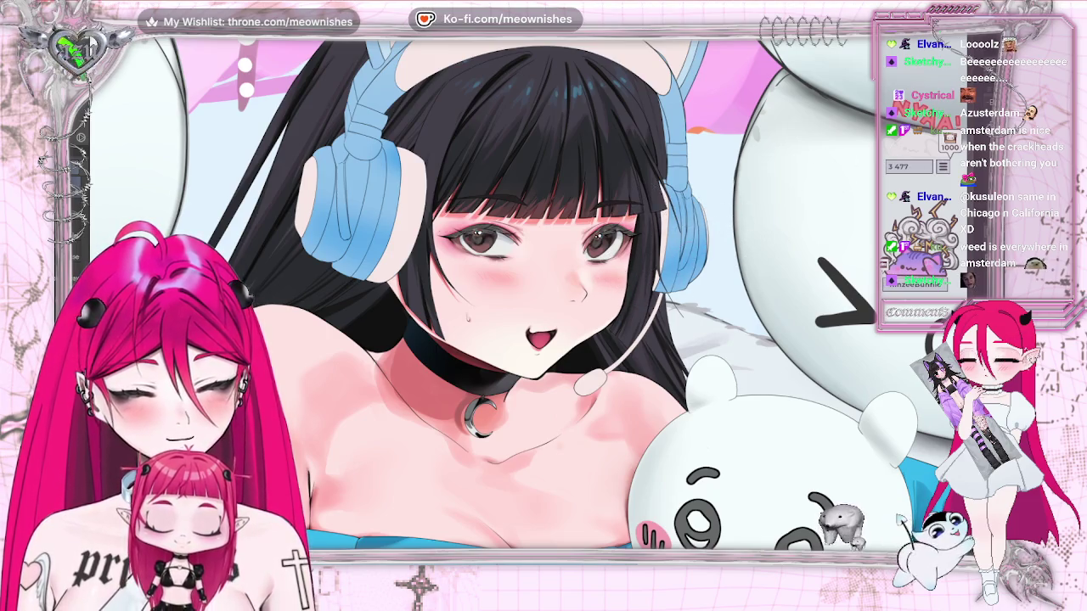
key(ctrl+0)
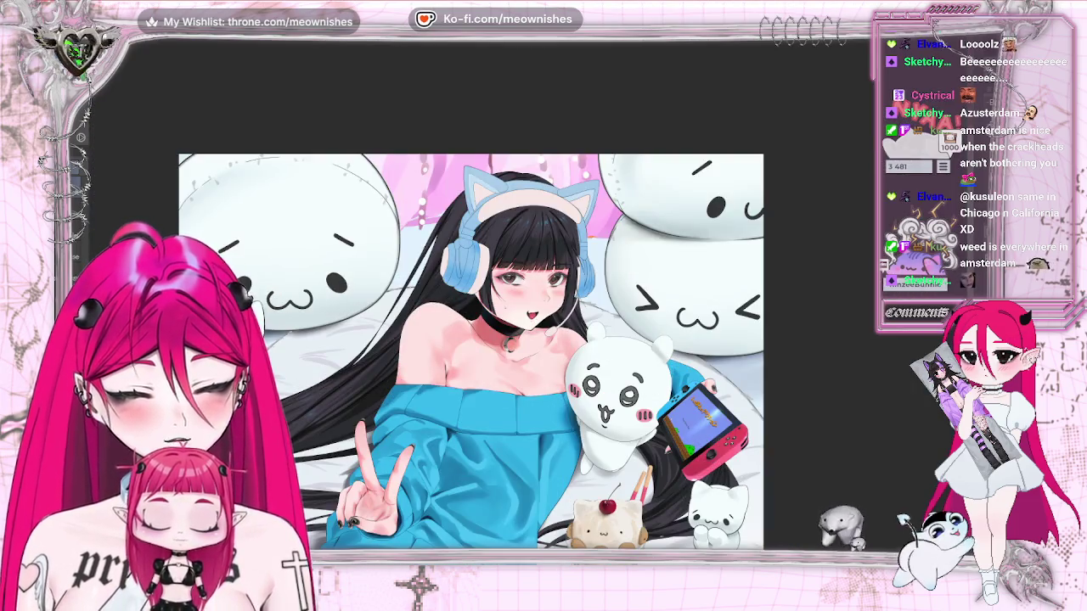
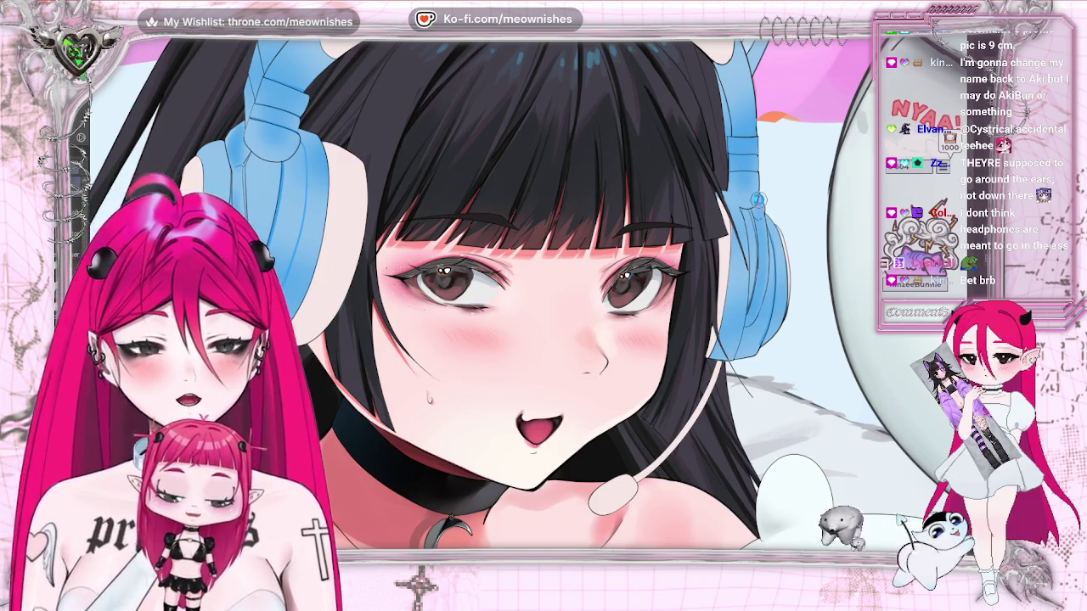
Cancel a screen capture and fill both cat-ear headphones with saturated blue.
key(Print)
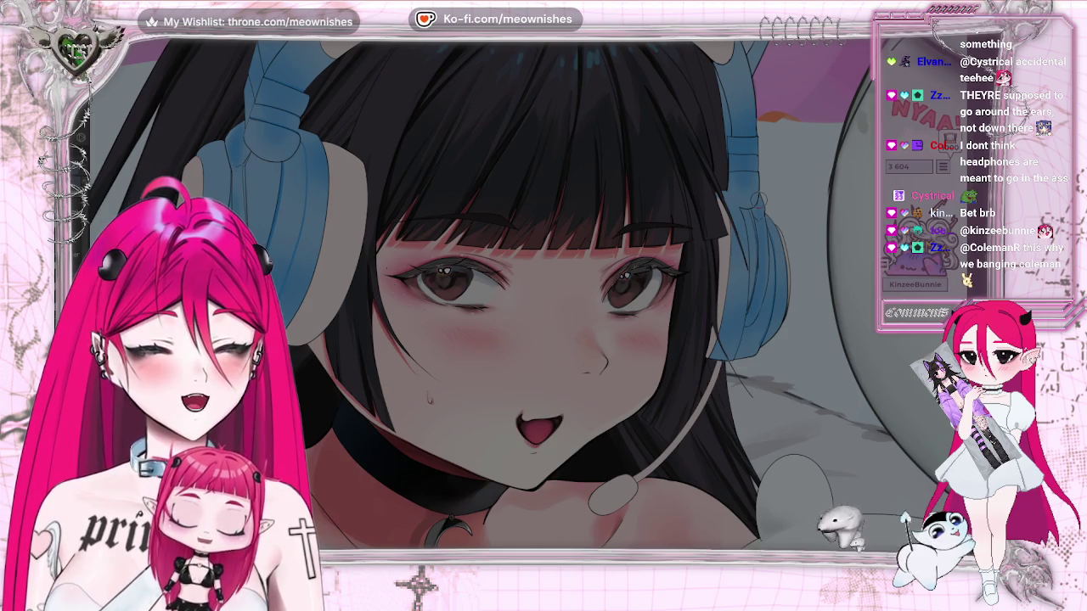
key(Escape)
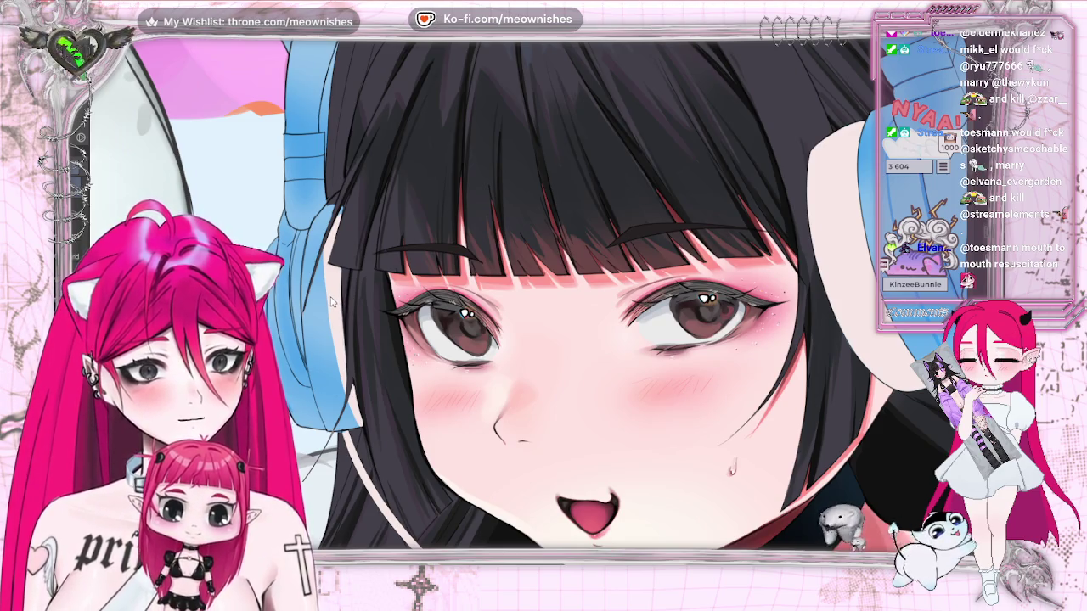
key(ctrl+z)
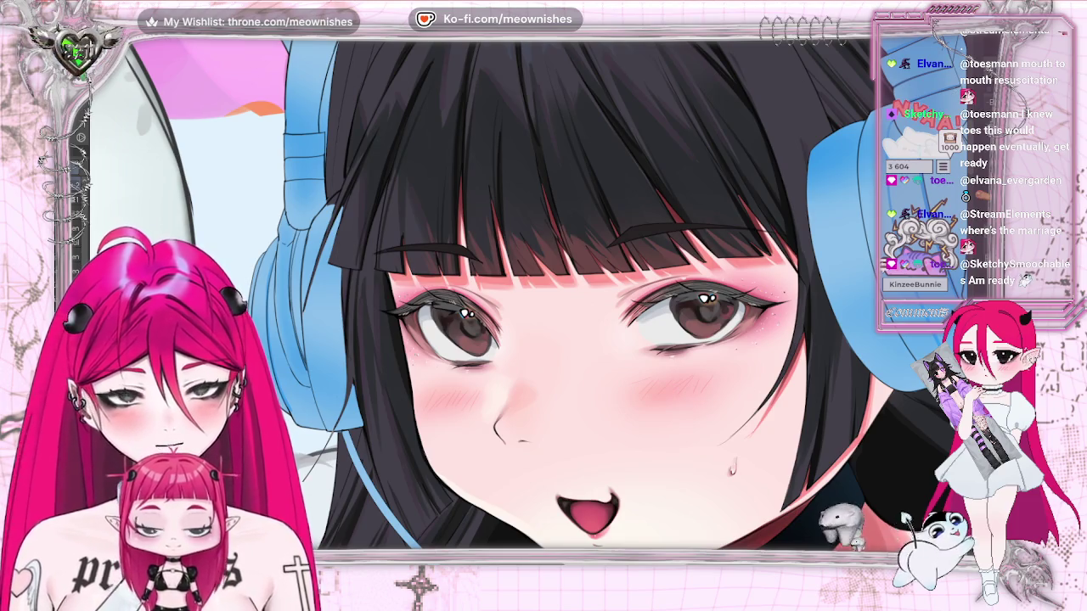
Zoom out and back in to check the blue-filled headphones.
scroll(465, 312, down, 1)
scroll(465, 313, down, 1)
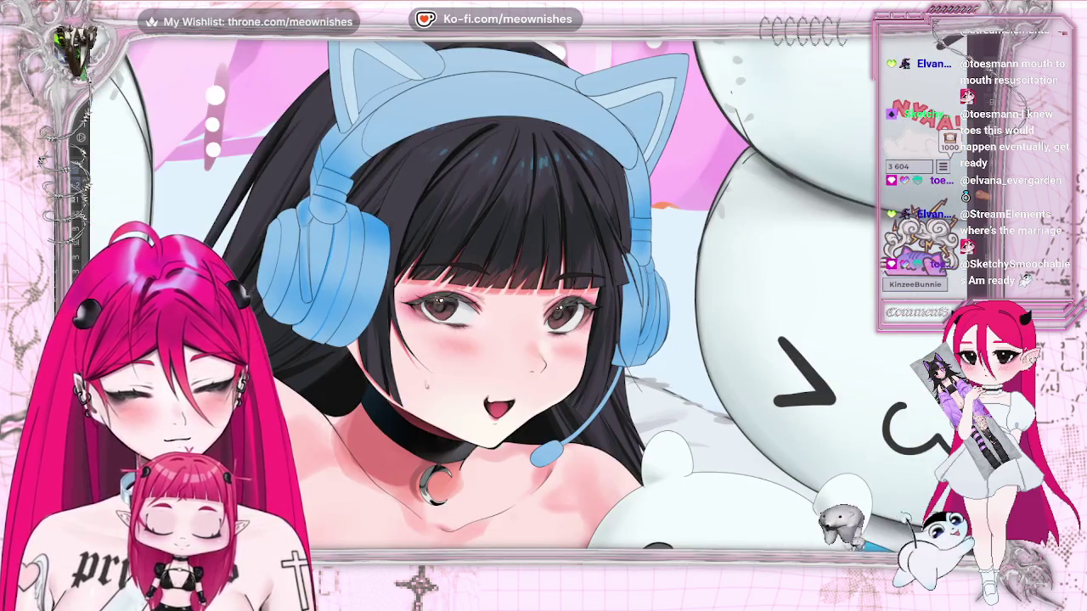
scroll(526, 327, up, 2)
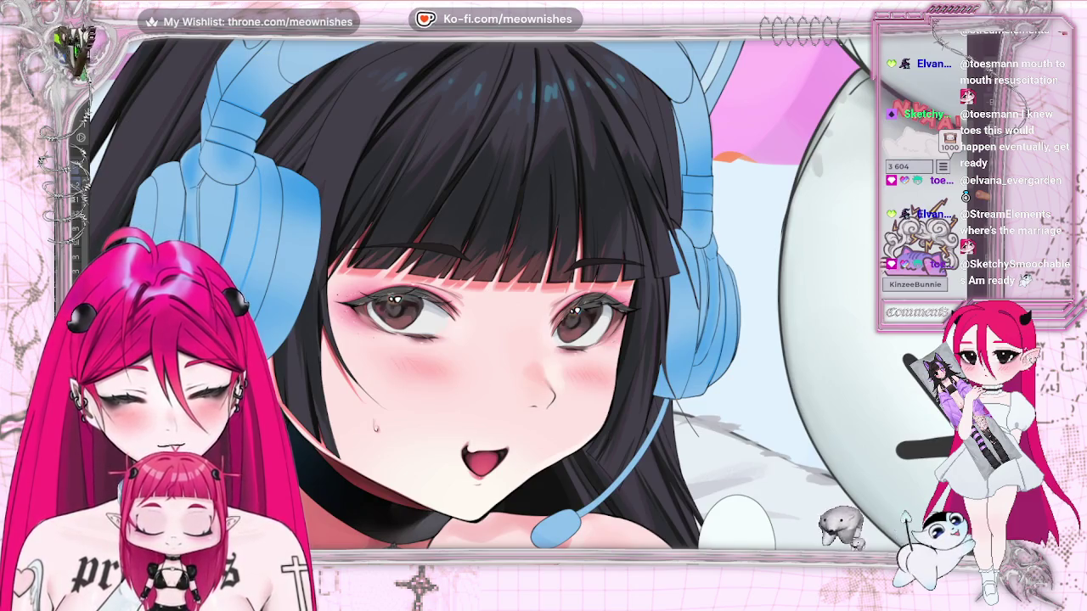
scroll(526, 297, down, 2)
scroll(465, 310, up, 2)
scroll(465, 310, up, 1)
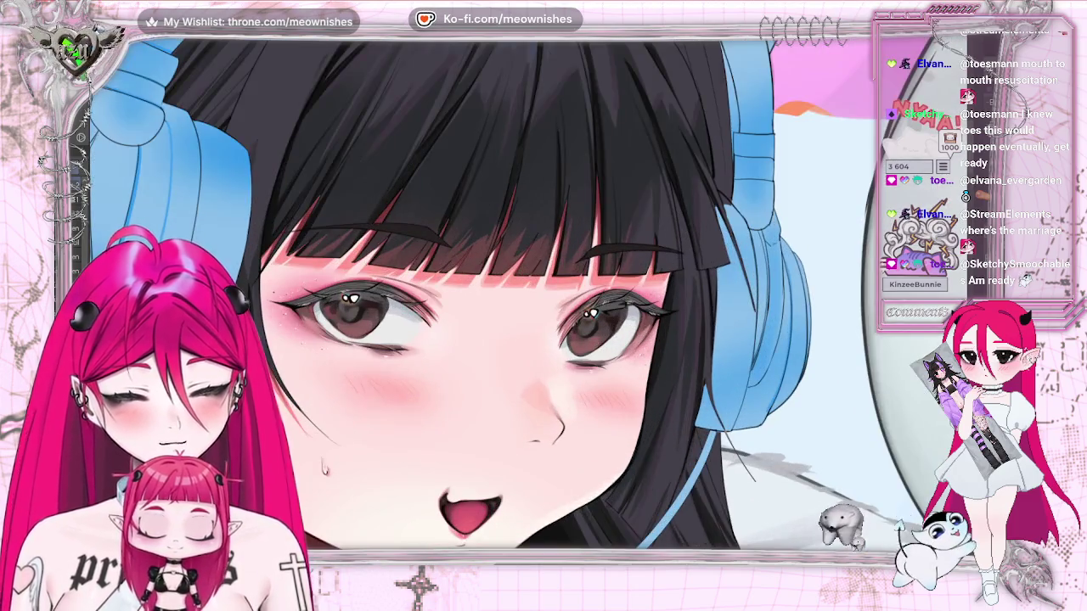
scroll(466, 309, up, 1)
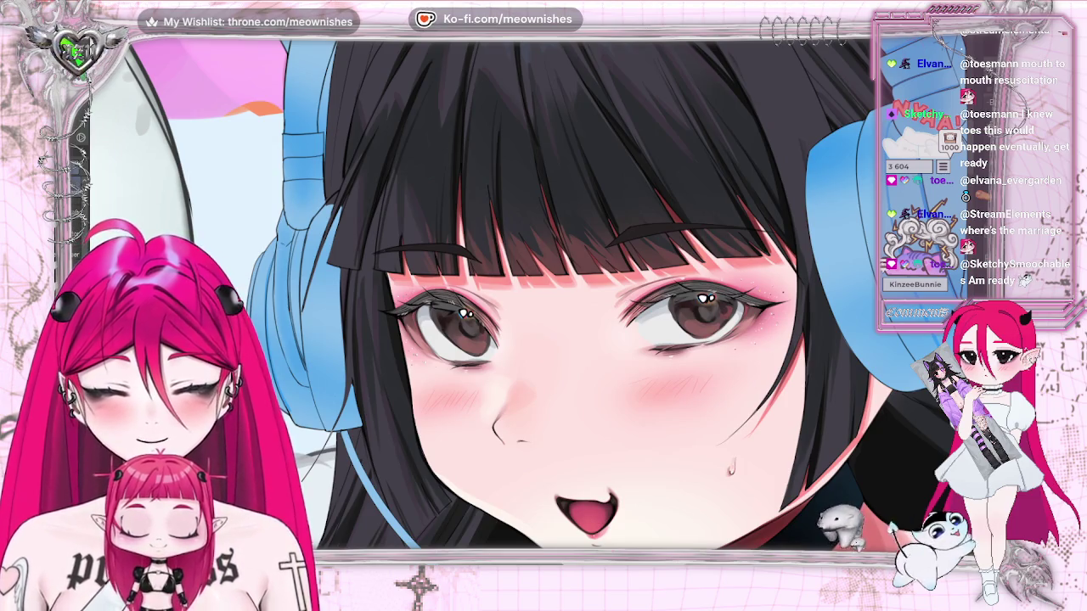
scroll(532, 301, up, 1)
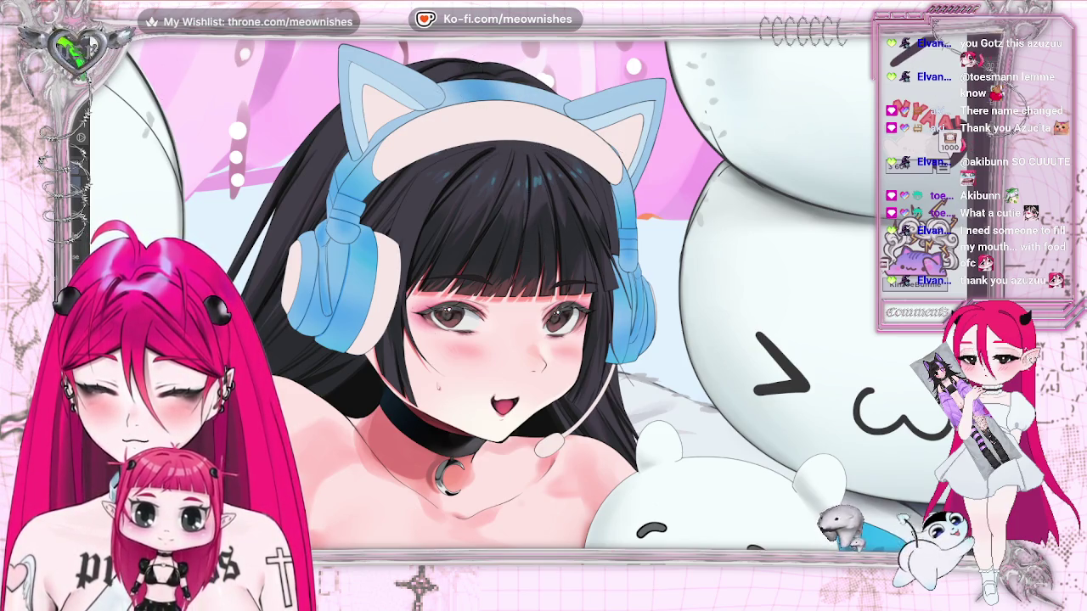
Fit the whole illustration in view to review the hair, headphones and choker.
key(ctrl+0)
scroll(530, 293, up, 3)
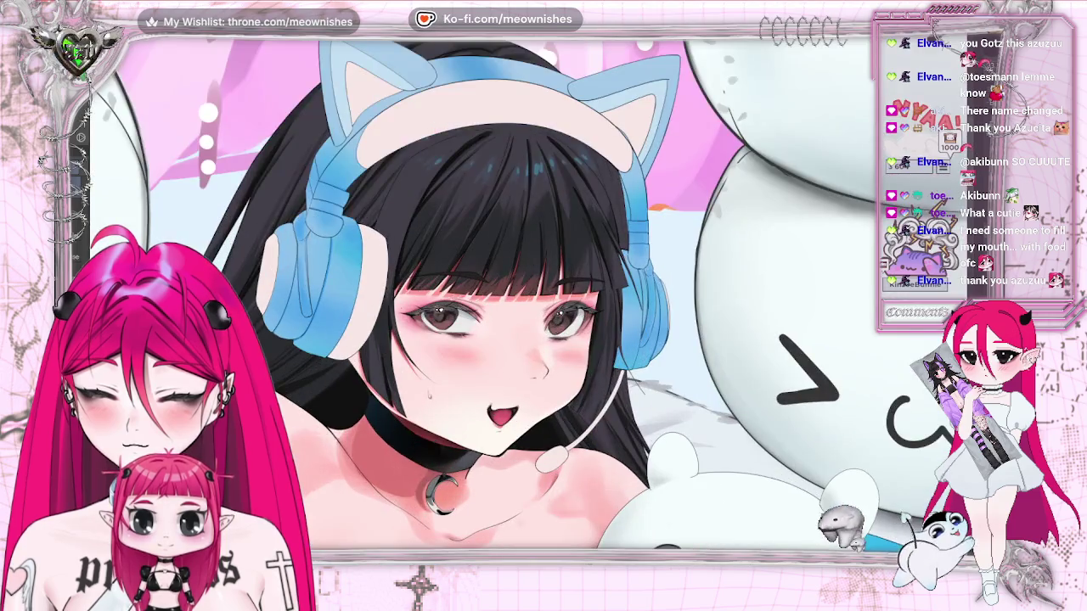
scroll(509, 255, up, 5)
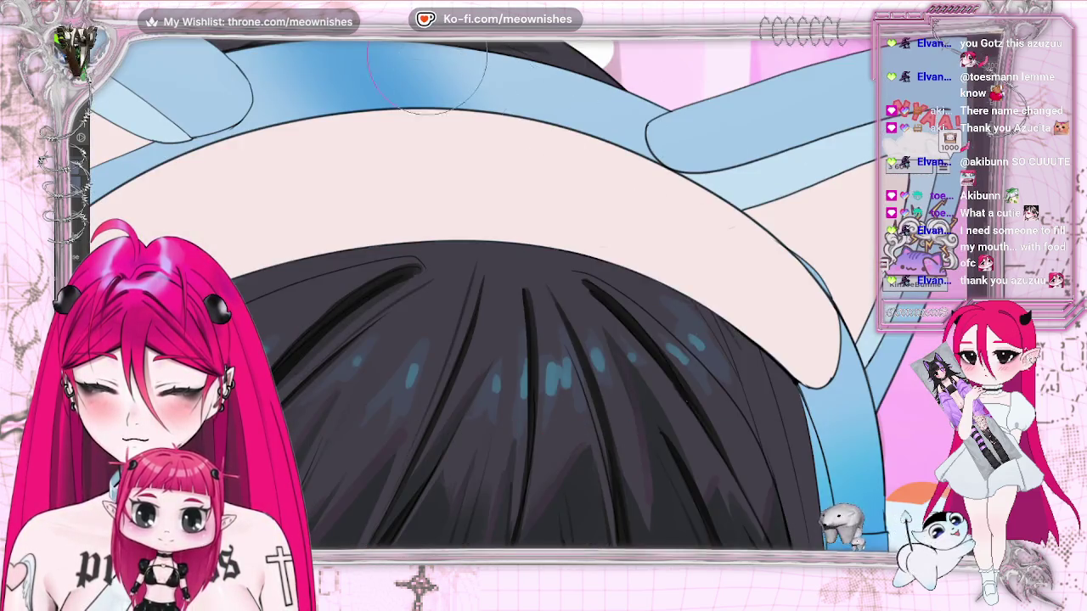
scroll(696, 148, down, 5)
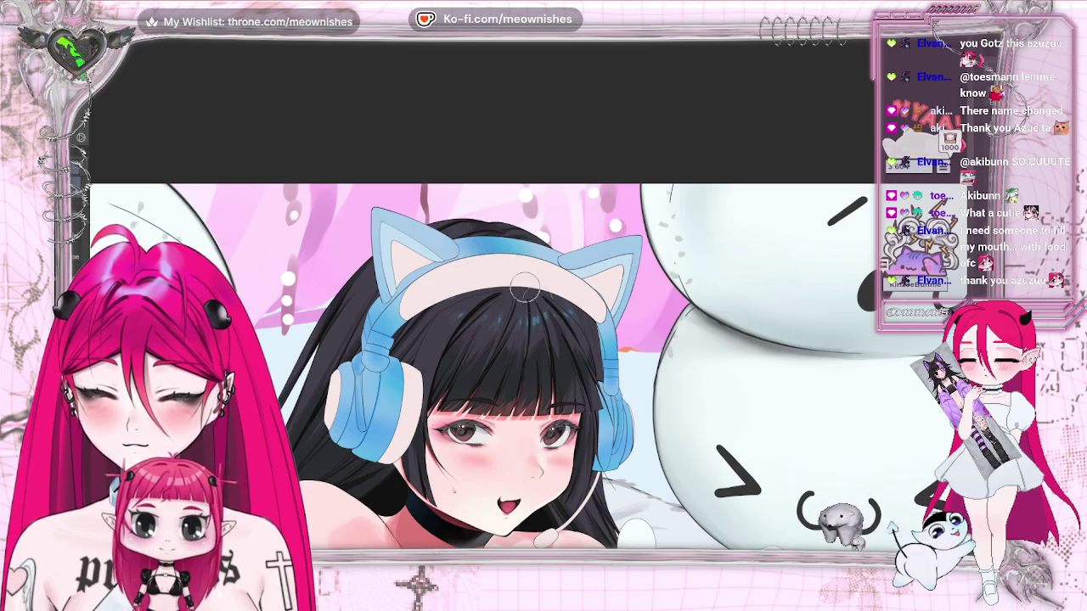
key(ctrl+0)
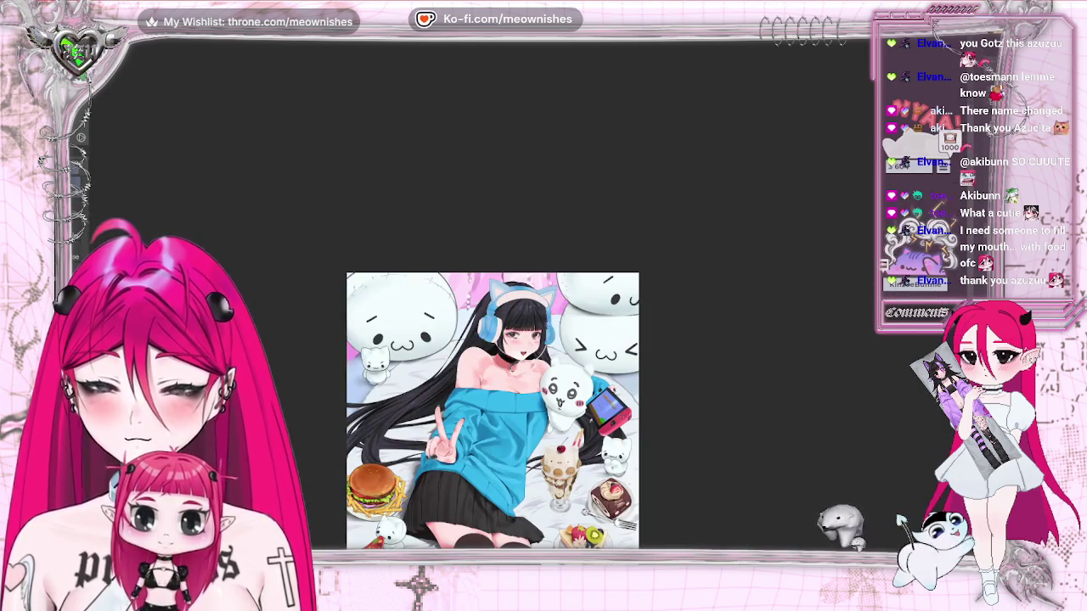
Zoom in on the girl's face, bangs and headphones for close-up rendering.
scroll(484, 339, up, 3)
scroll(484, 340, up, 1)
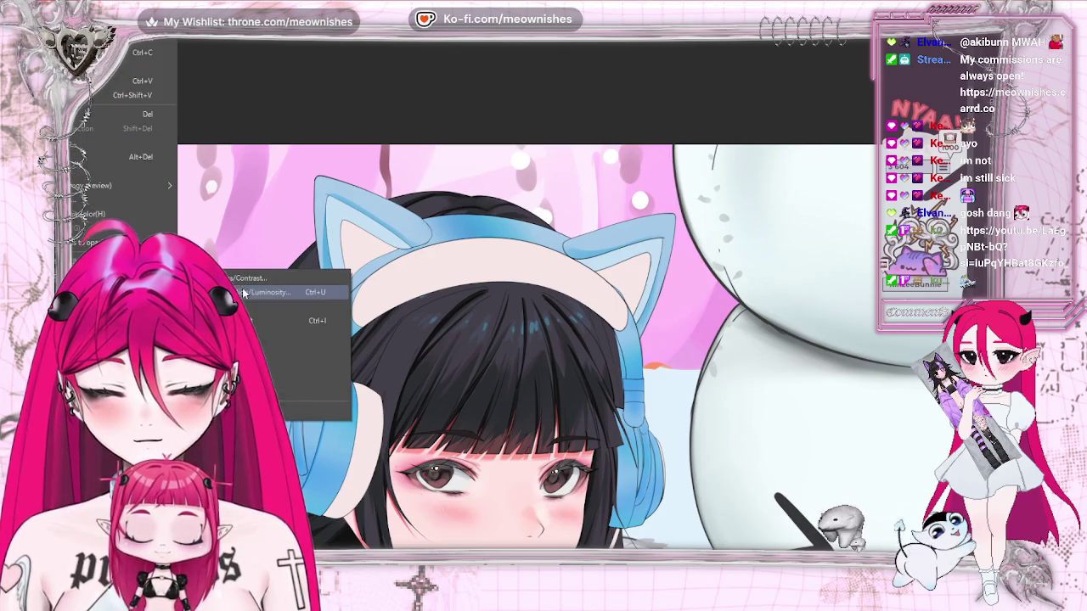
Shift the cat ears' hue to 117 with saturation 36 in Hue/Saturation/Luminosity.
key(ctrl+u)
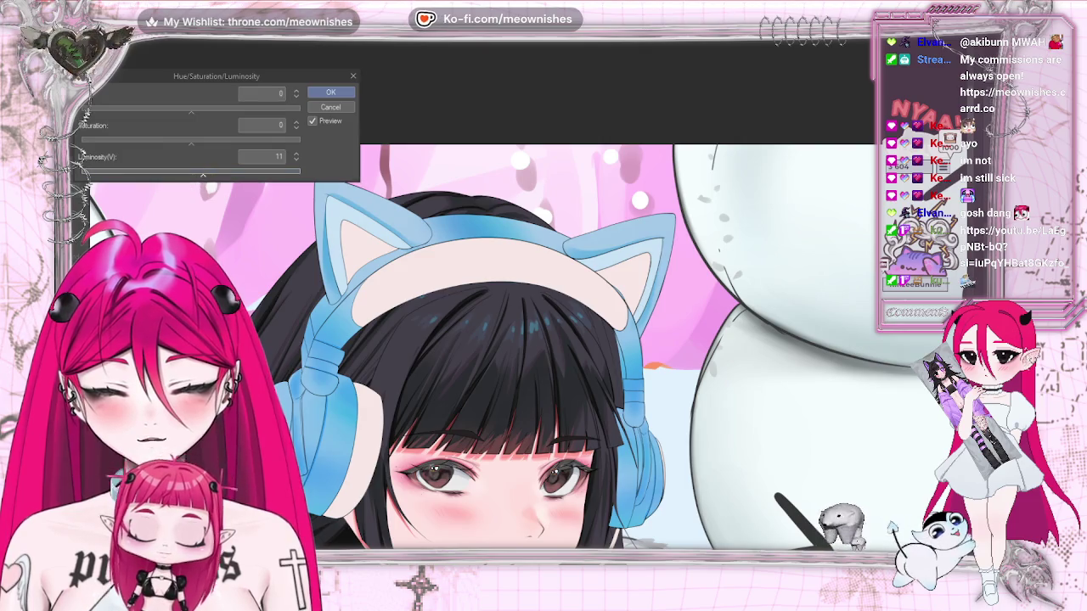
click(229, 141)
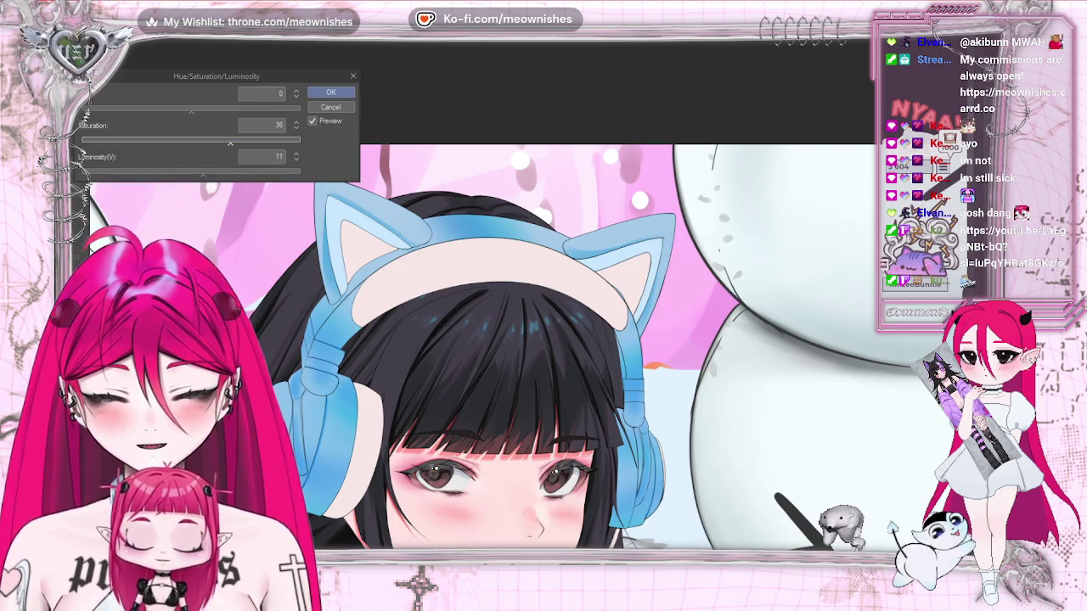
scroll(492, 410, down, 5)
scroll(524, 300, up, 4)
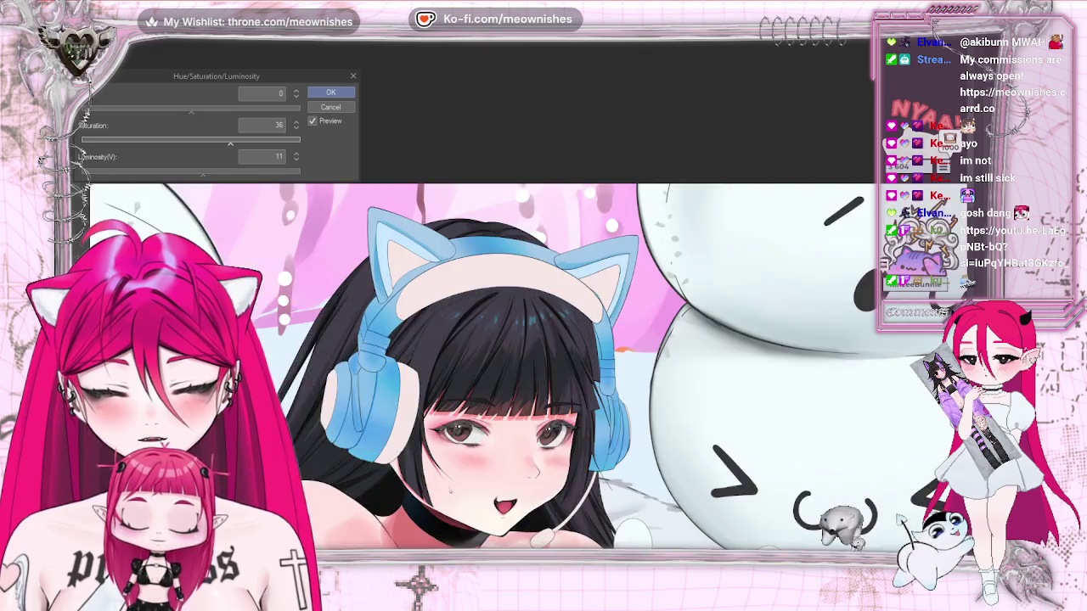
scroll(524, 300, up, 2)
drag(191, 111, 206, 111)
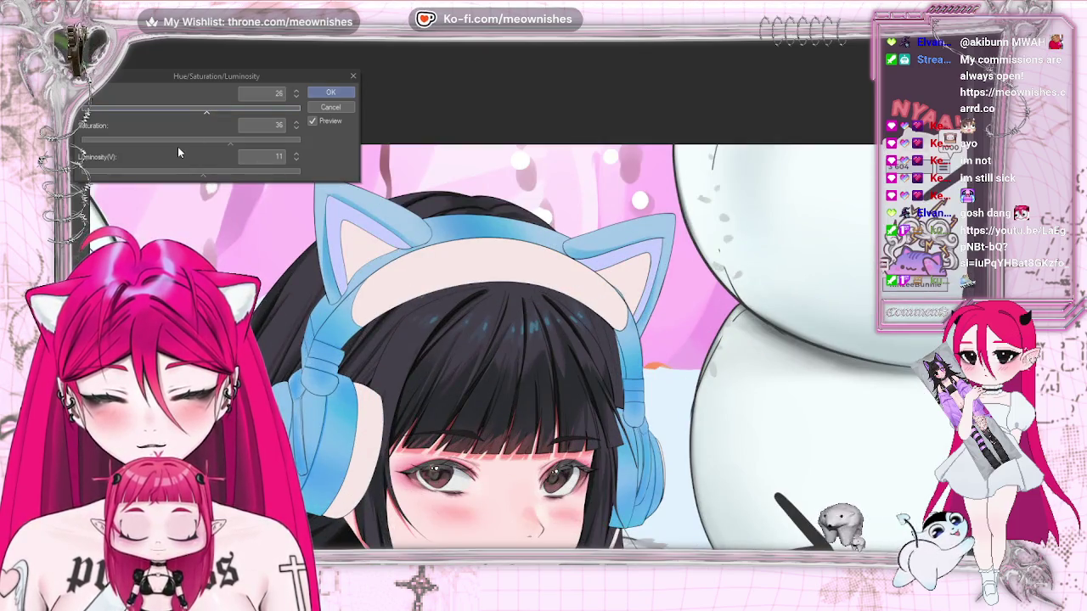
scroll(491, 410, down, 3)
scroll(492, 410, down, 2)
scroll(526, 301, up, 5)
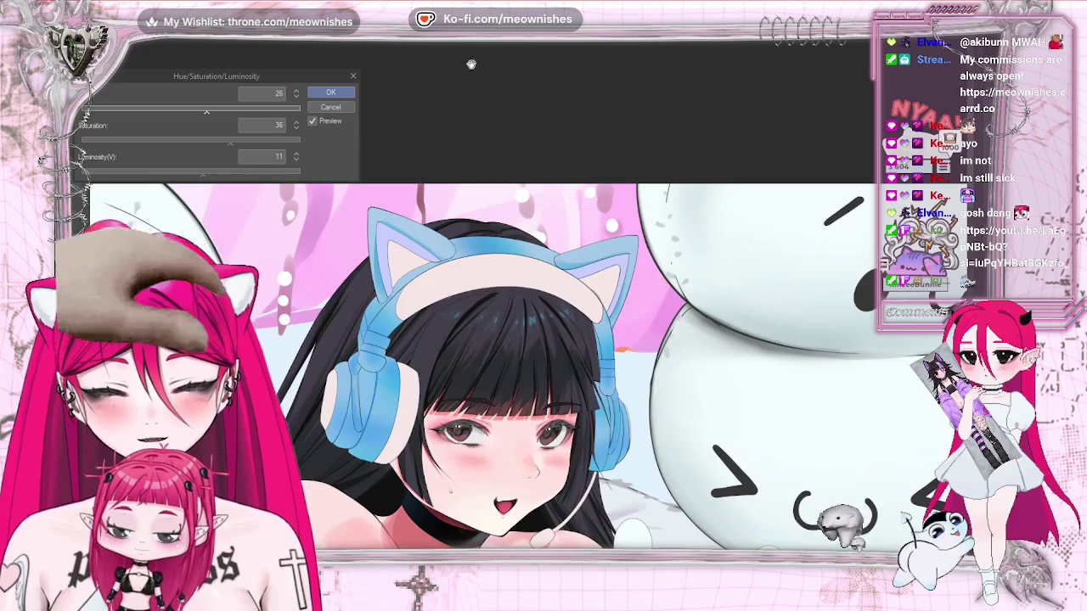
click(157, 114)
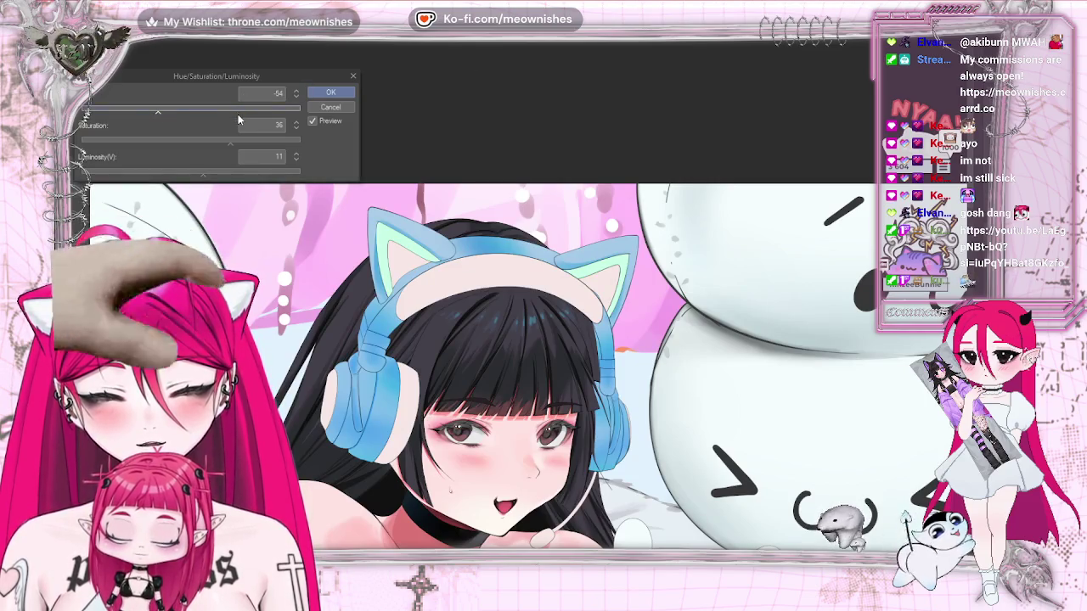
click(262, 112)
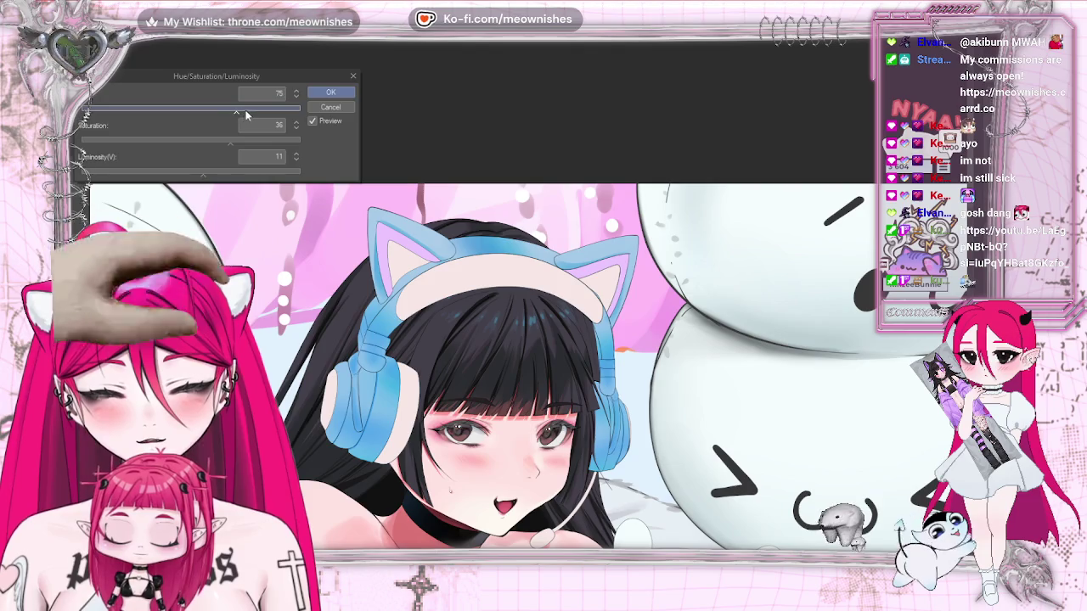
Zoom out, mirror the view and zoom back in to judge the pink cat-ear colour.
key(ctrl+minus)
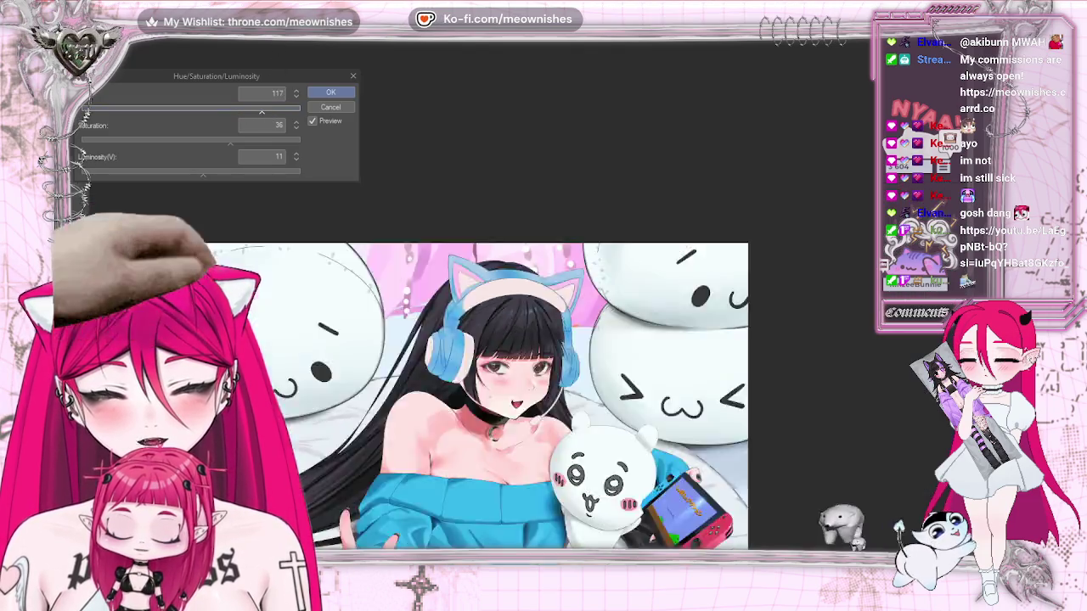
key(ctrl+minus)
key(ctrl+plus)
key(ctrl+plus)
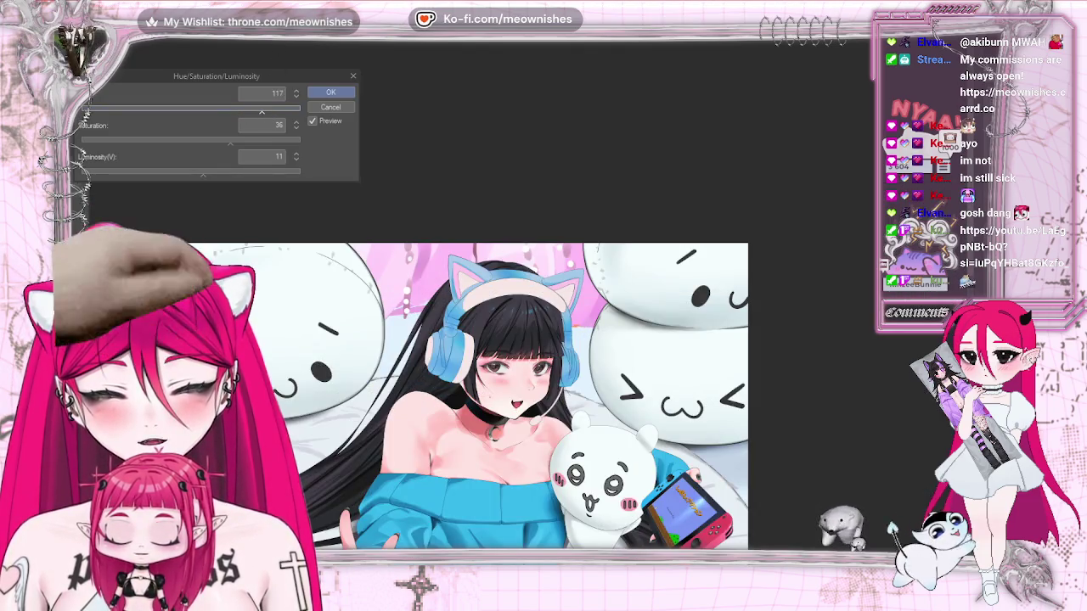
key(h)
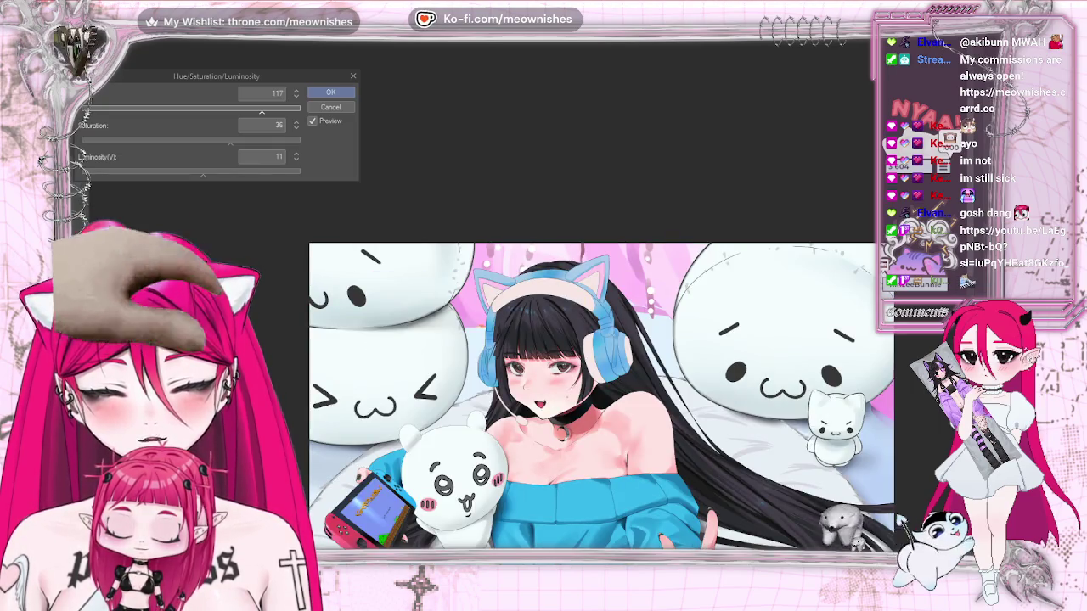
key(h)
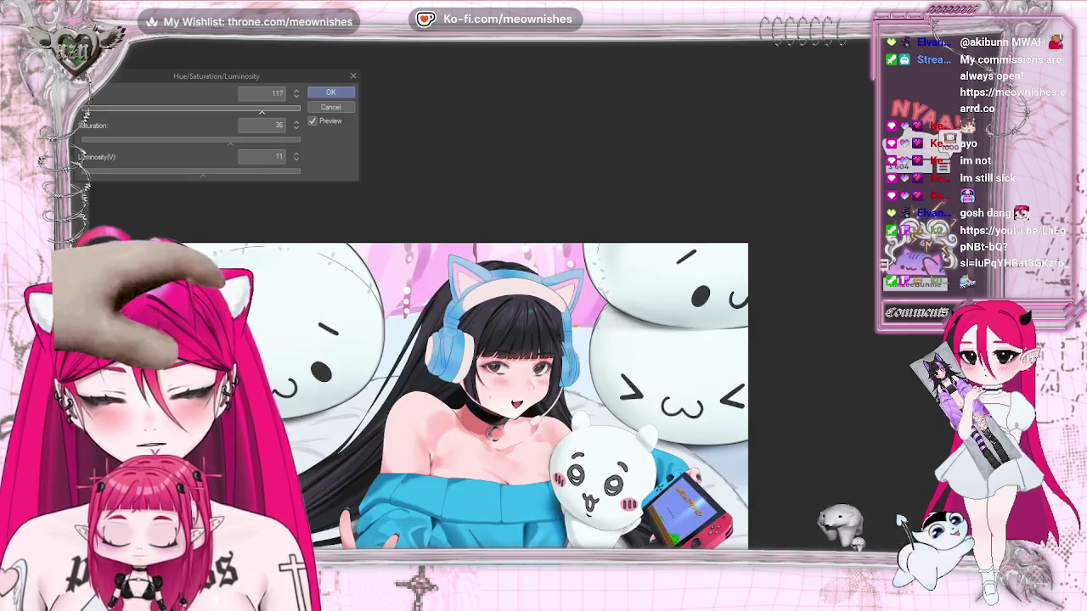
key(ctrl+plus)
key(ctrl+plus)
key(ctrl+plus)
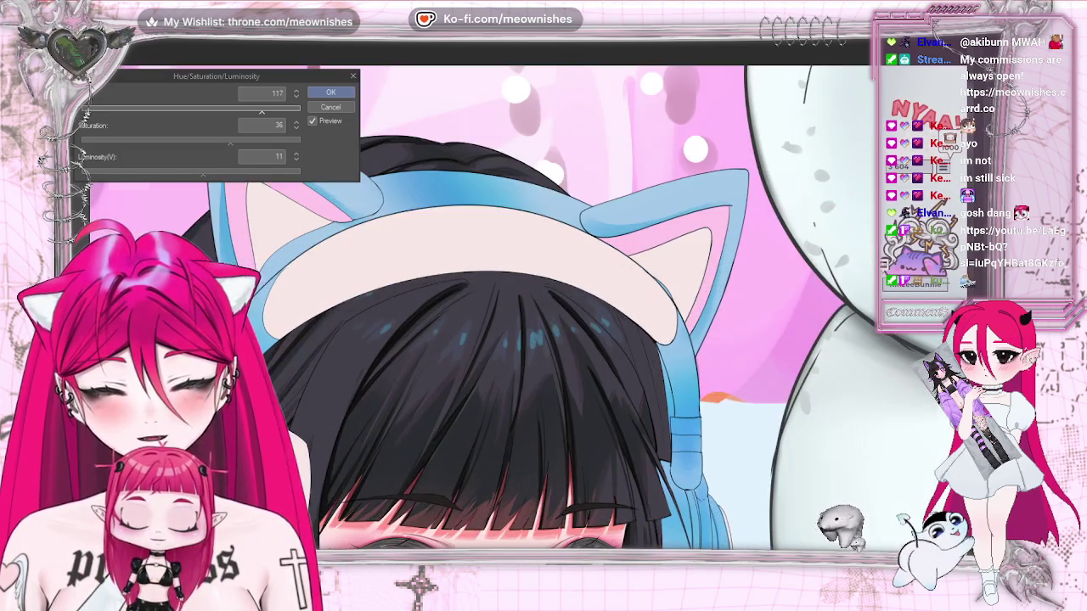
click(331, 93)
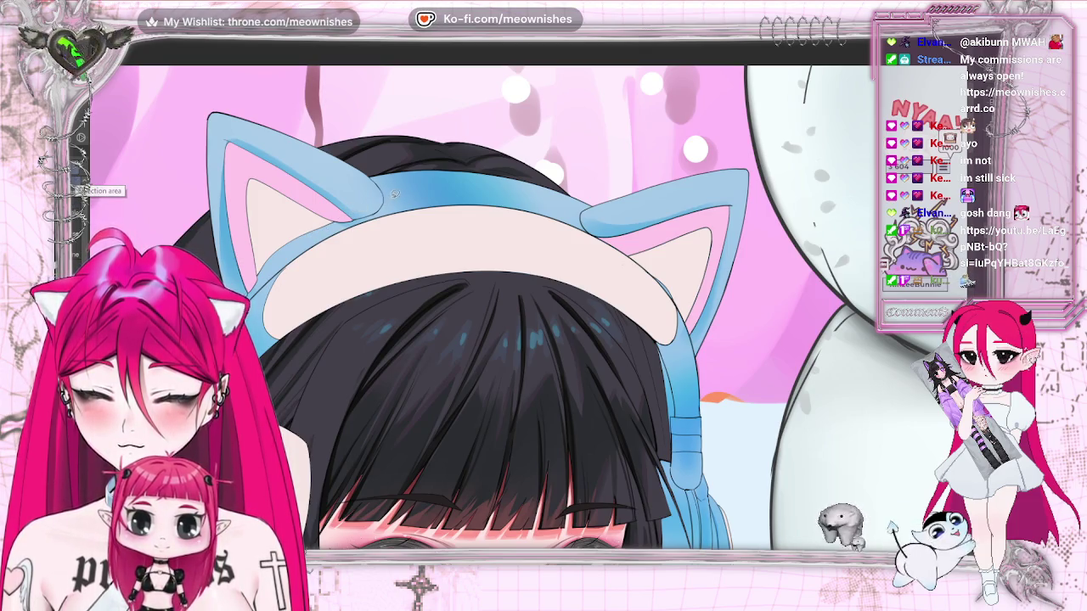
Lasso the headband strip beside the left cat ear, transform it, then deselect.
mouse_move(328, 209)
mouse_down()
mouse_move(274, 241)
mouse_move(275, 264)
mouse_up()
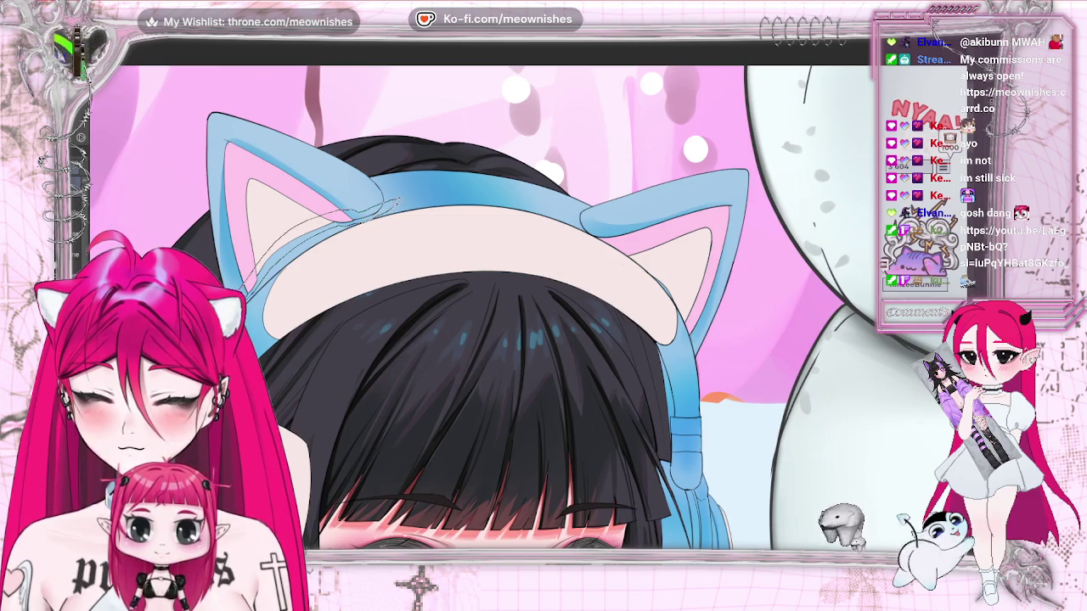
drag(351, 220, 409, 181)
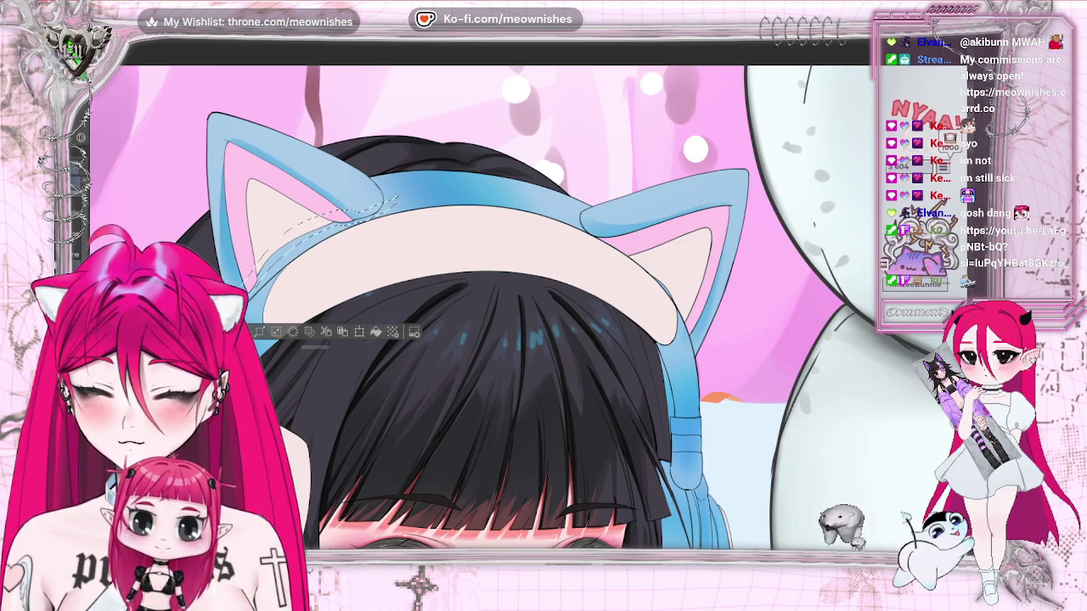
click(382, 244)
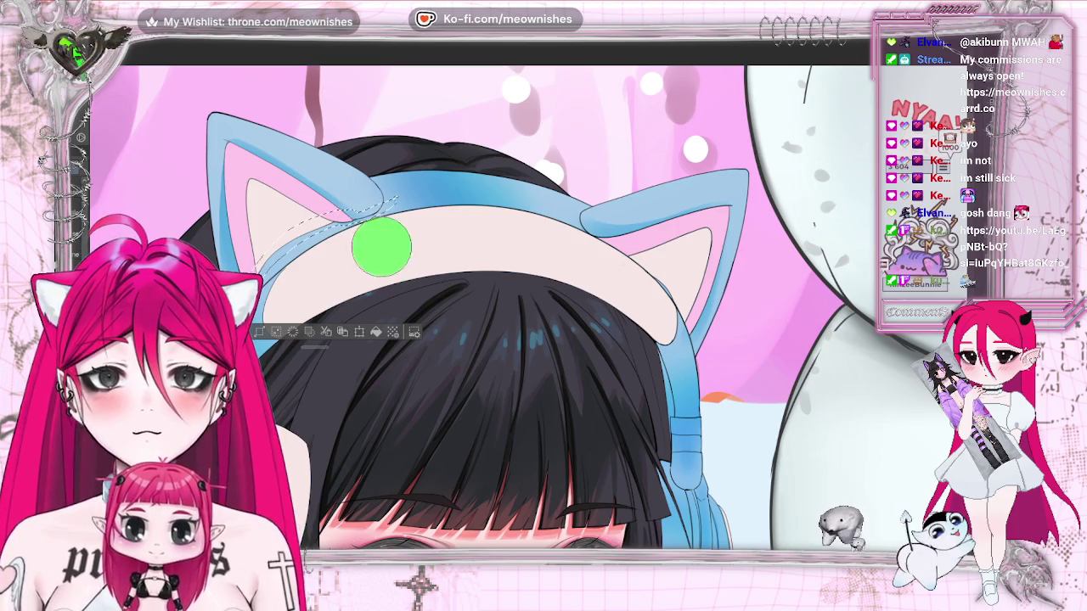
key(ctrl+z)
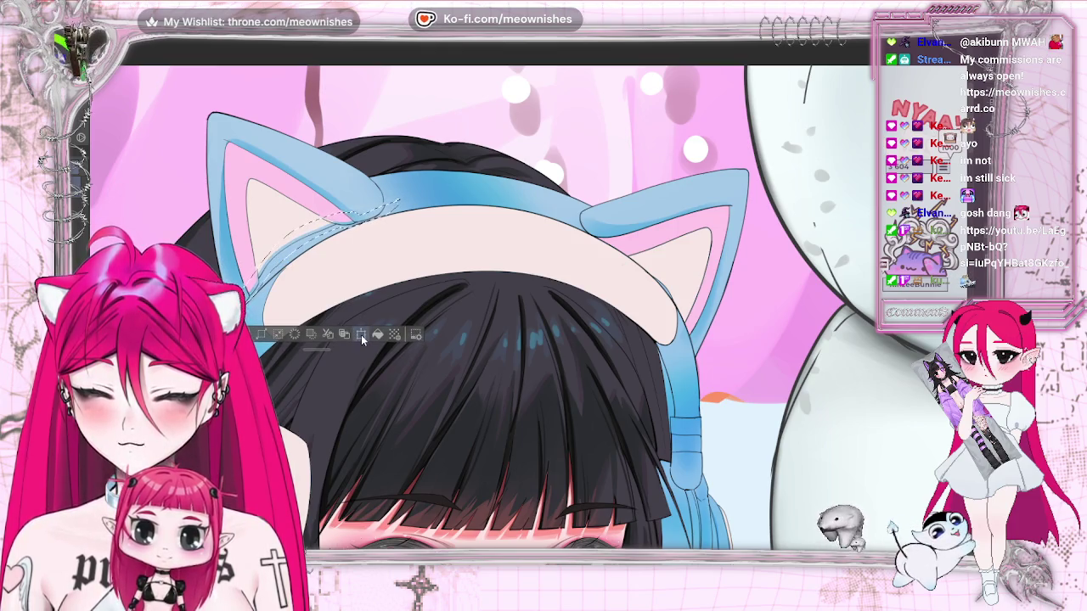
key(ctrl+t)
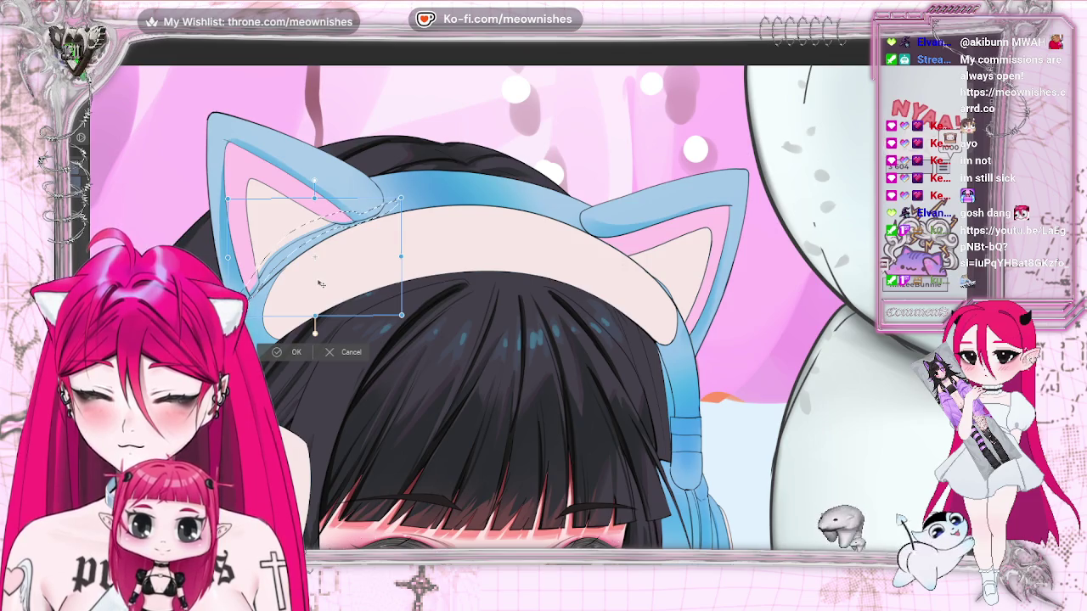
click(272, 353)
key(ctrl+d)
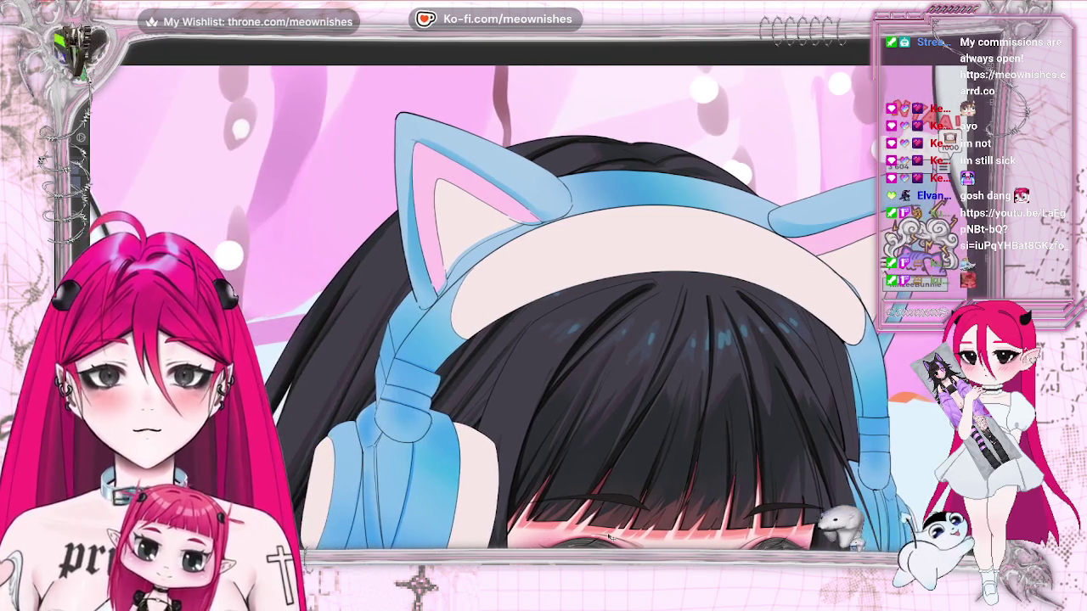
Mirror the canvas and ink a dark line along the blue headphone band's edge.
scroll(543, 280, up, 2)
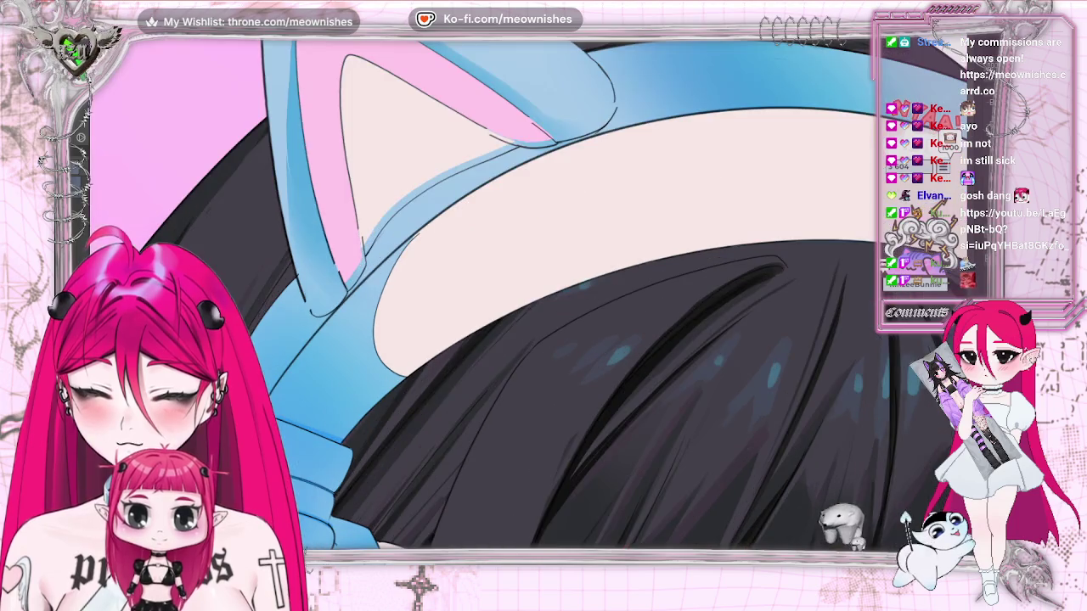
scroll(543, 280, up, 2)
scroll(543, 293, down, 1)
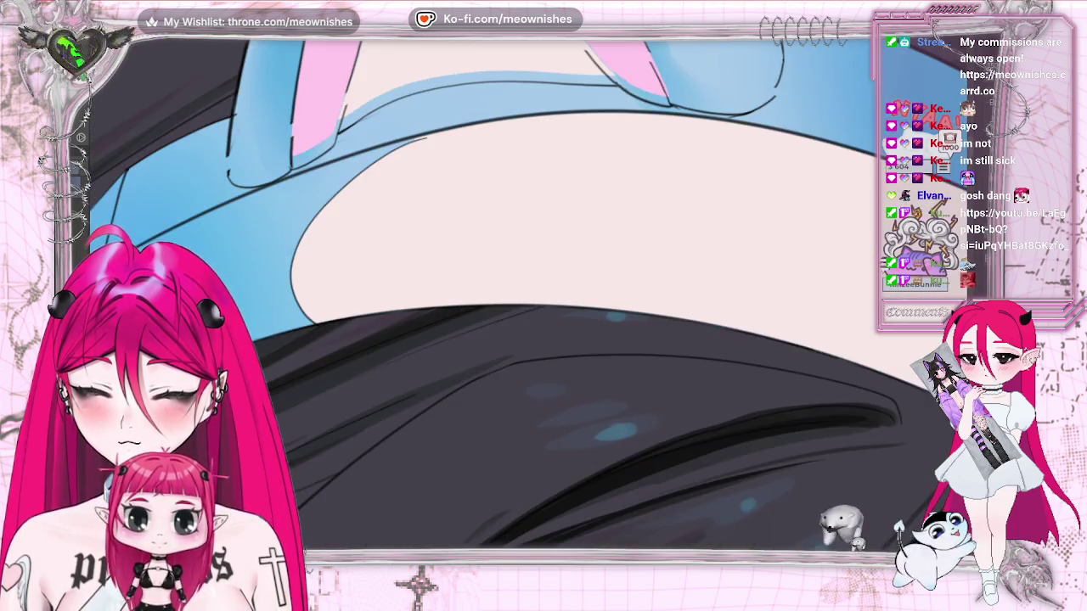
scroll(543, 293, down, 1)
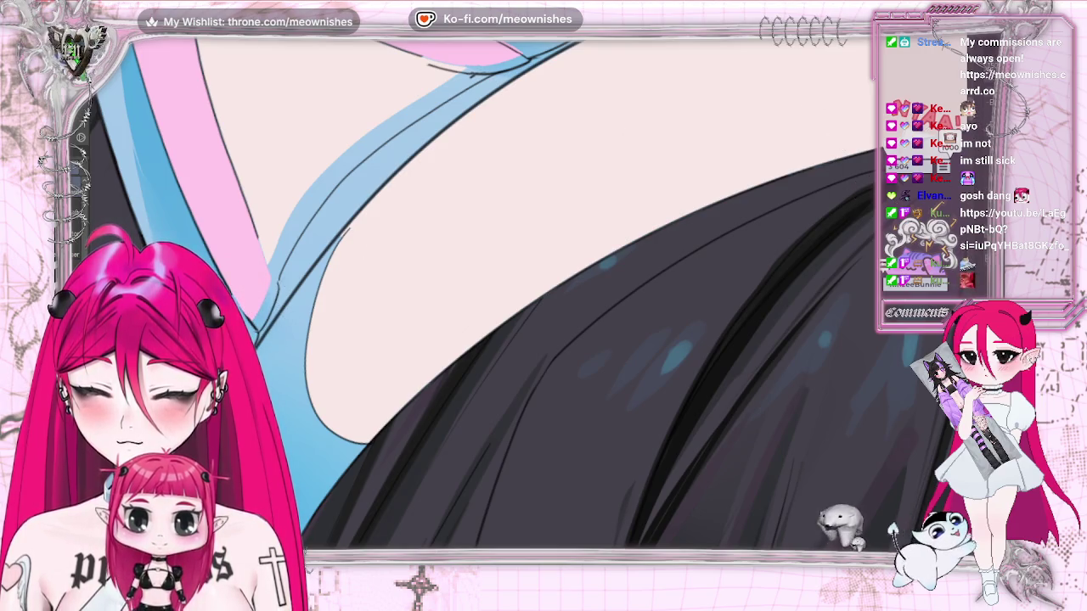
scroll(463, 239, up, 5)
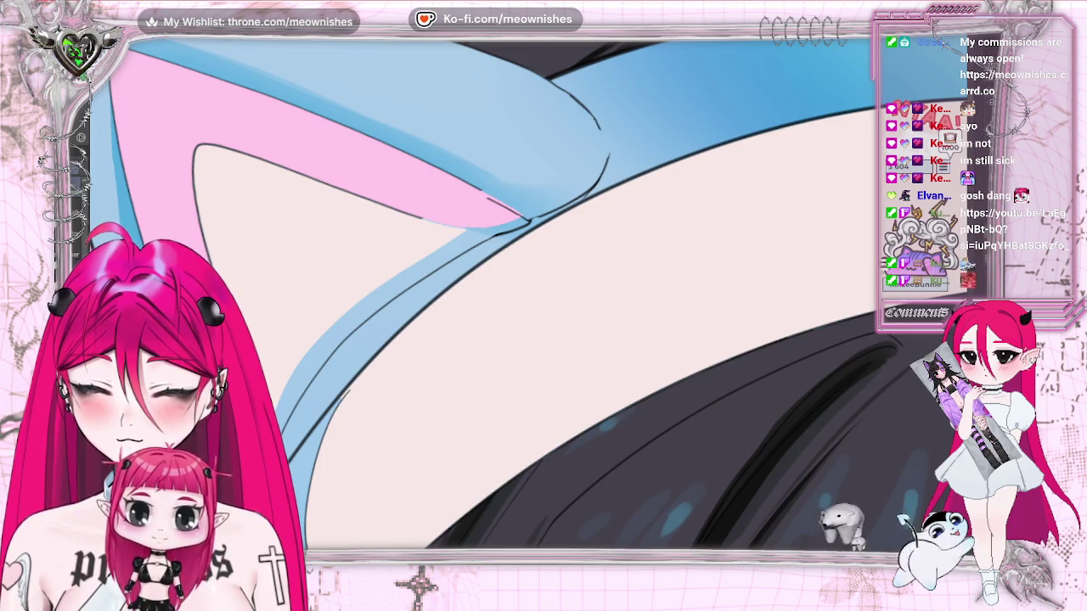
key(m)
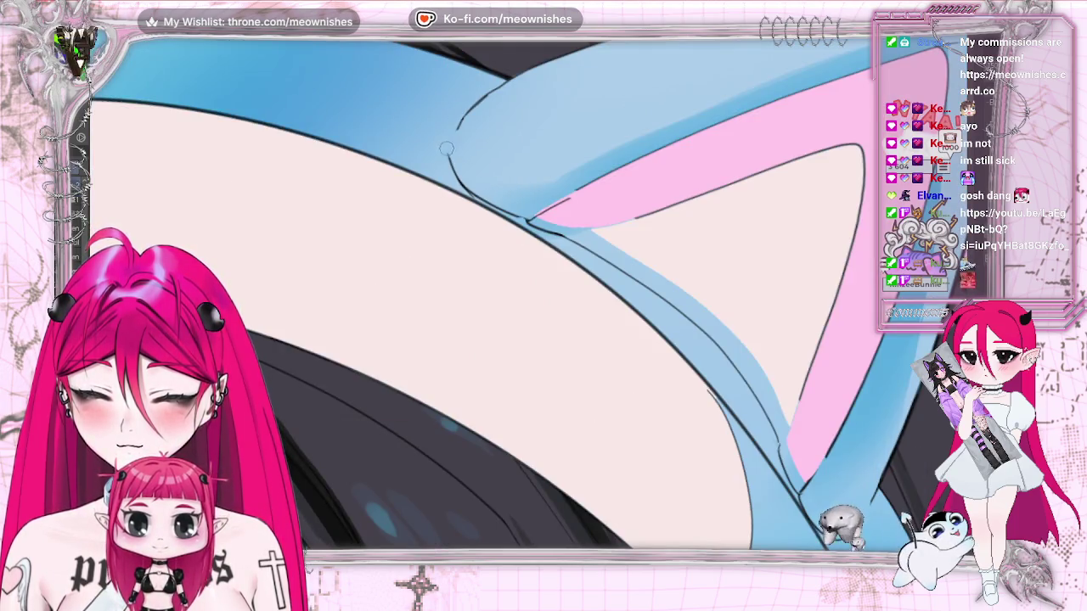
drag(448, 157, 507, 79)
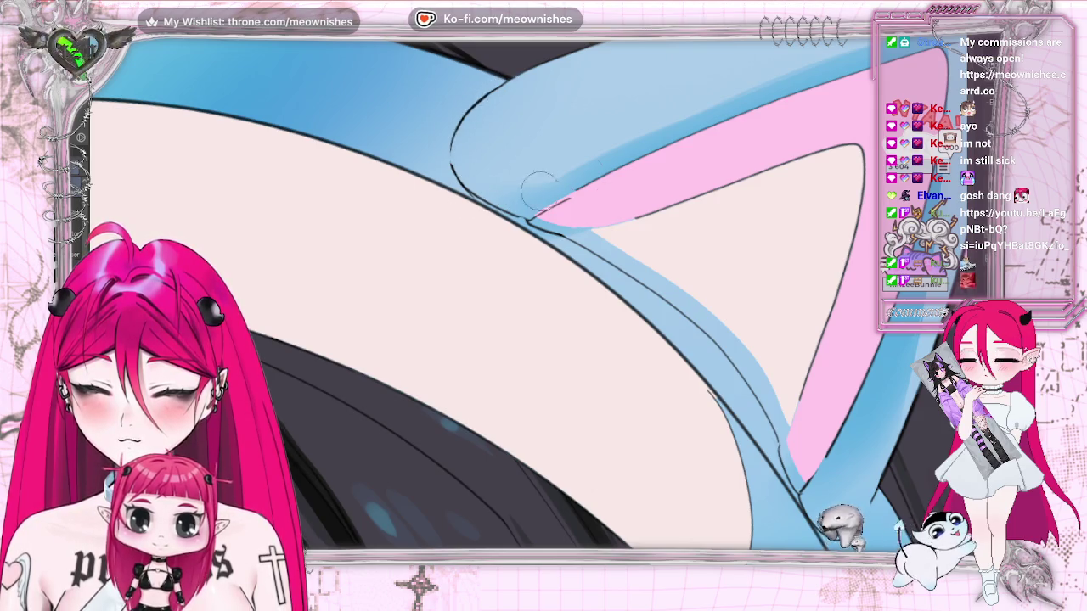
key(minus)
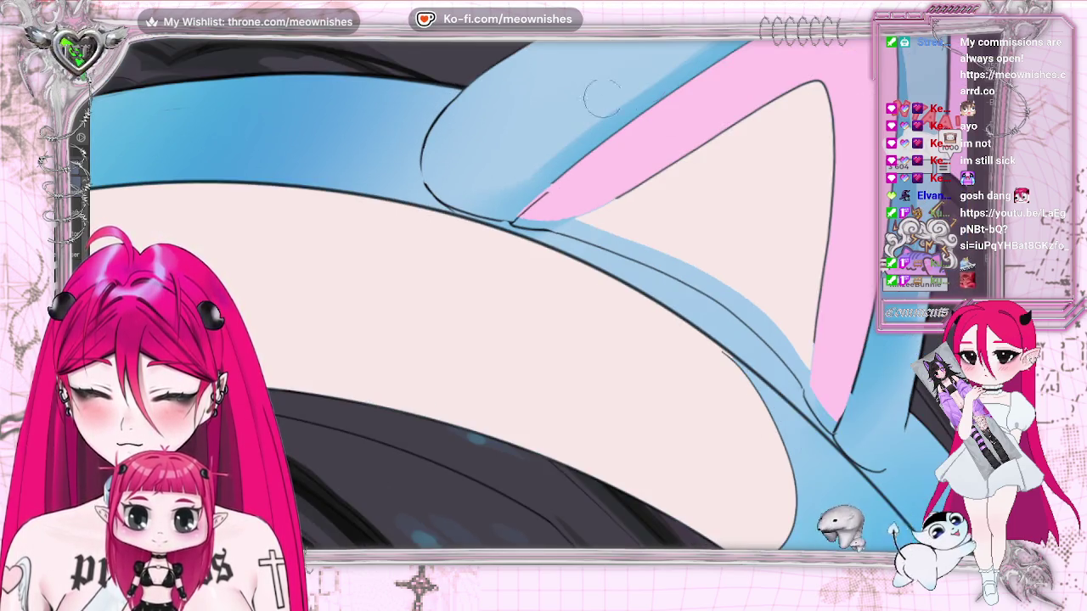
key(minus)
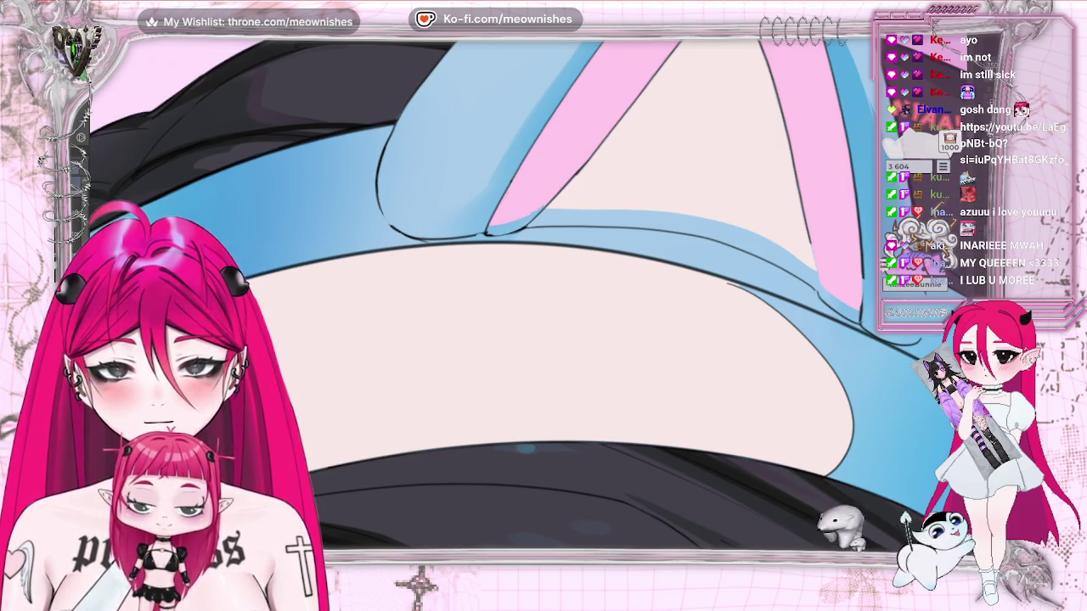
Draw several curved dark strokes along the headphone band's edge beside the cat ear.
drag(825, 306, 545, 293)
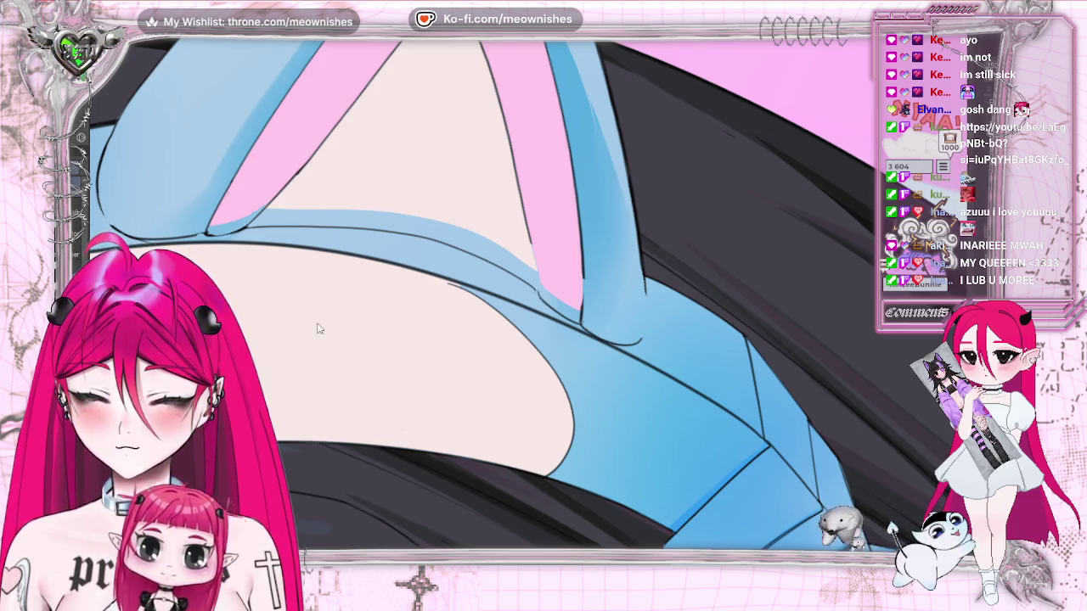
key(h)
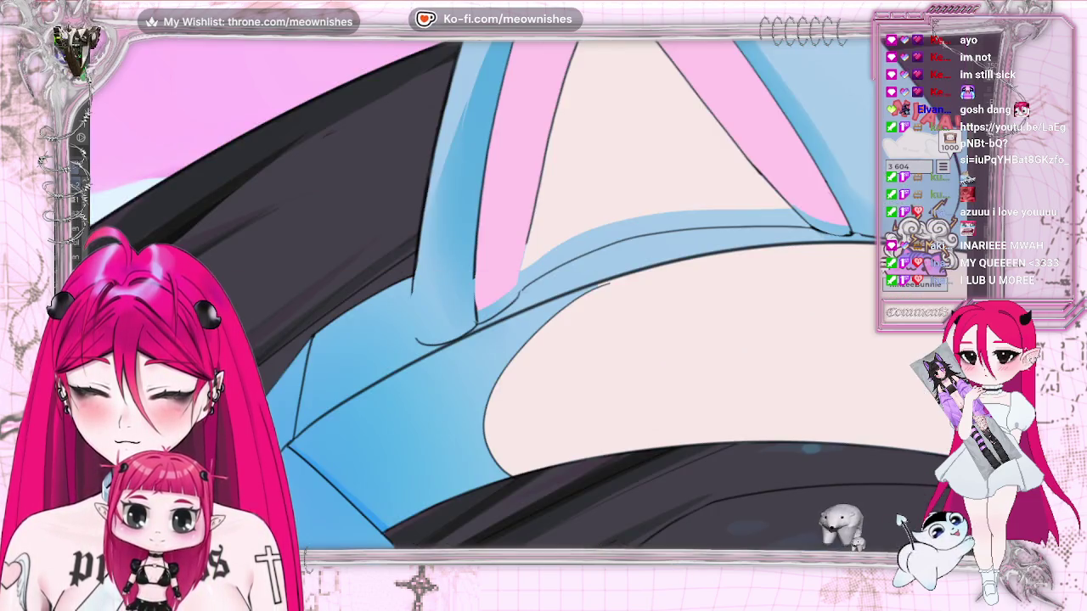
drag(421, 260, 435, 233)
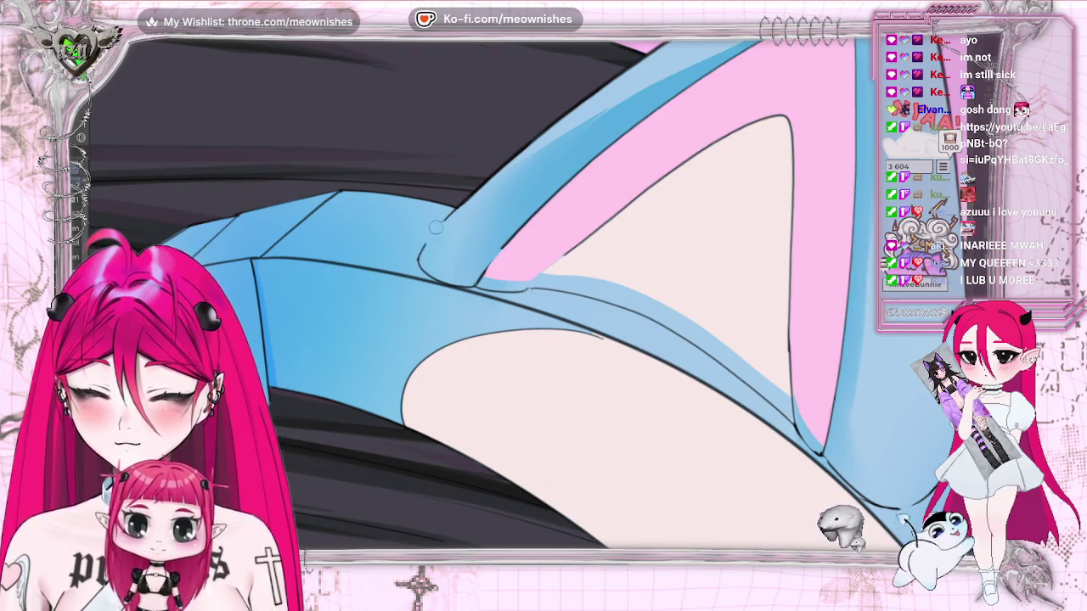
drag(420, 256, 453, 214)
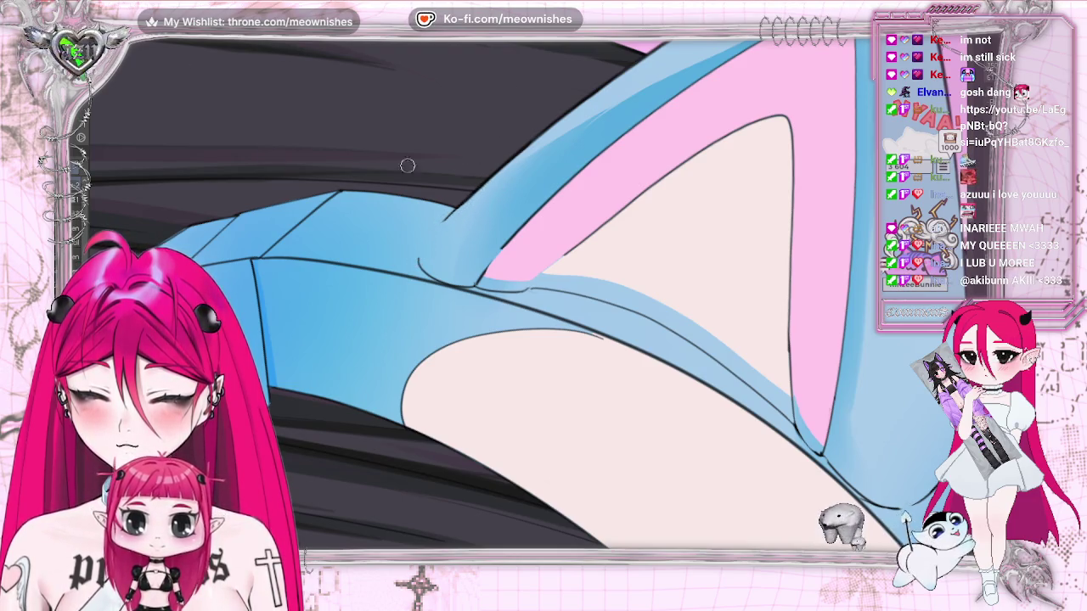
drag(421, 257, 462, 204)
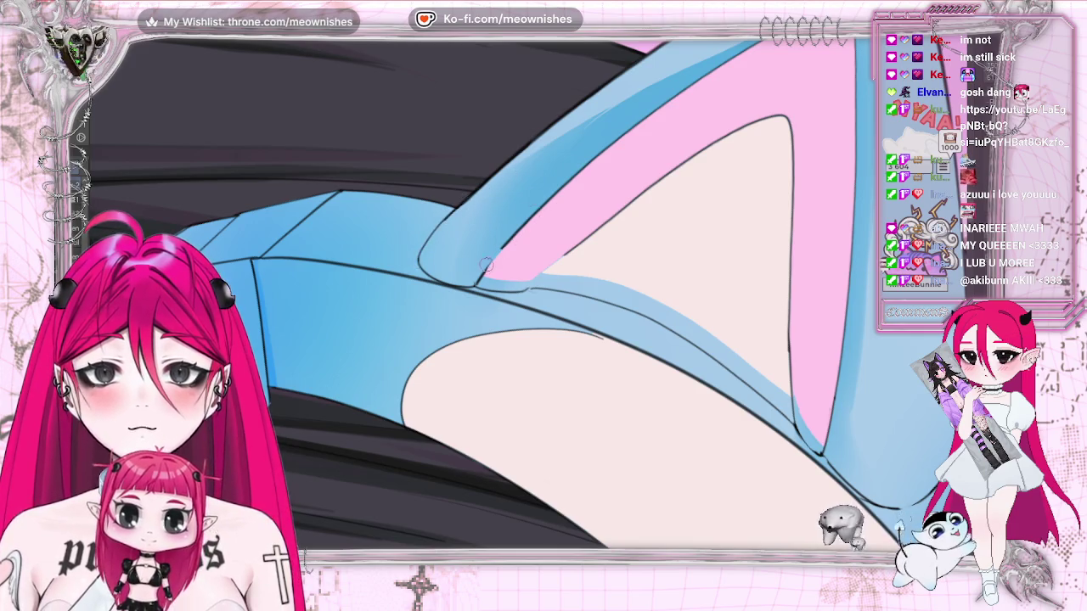
drag(481, 276, 508, 238)
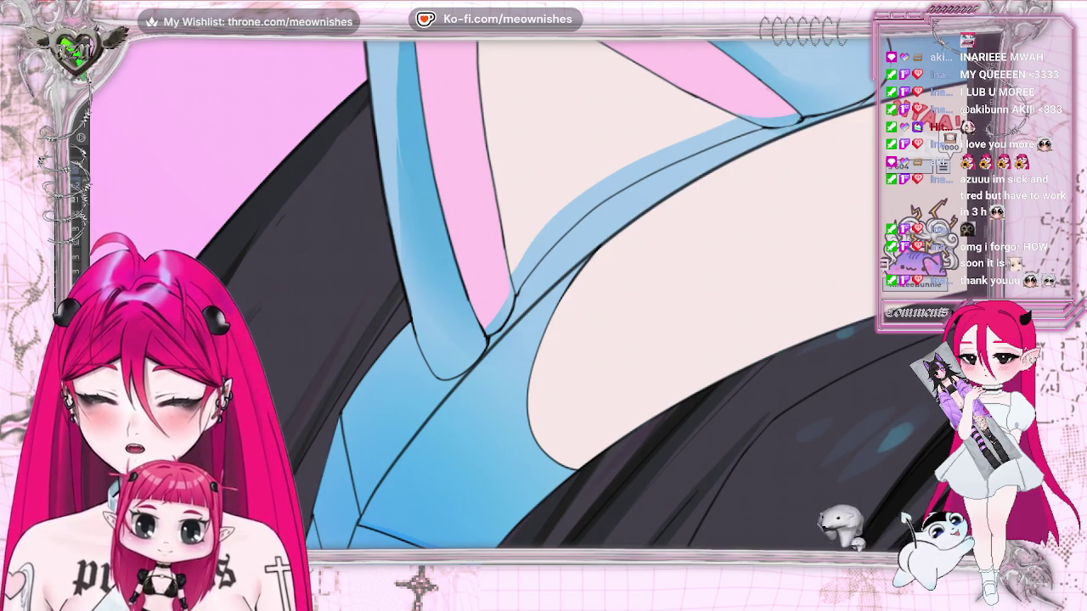
scroll(543, 297, up, 10)
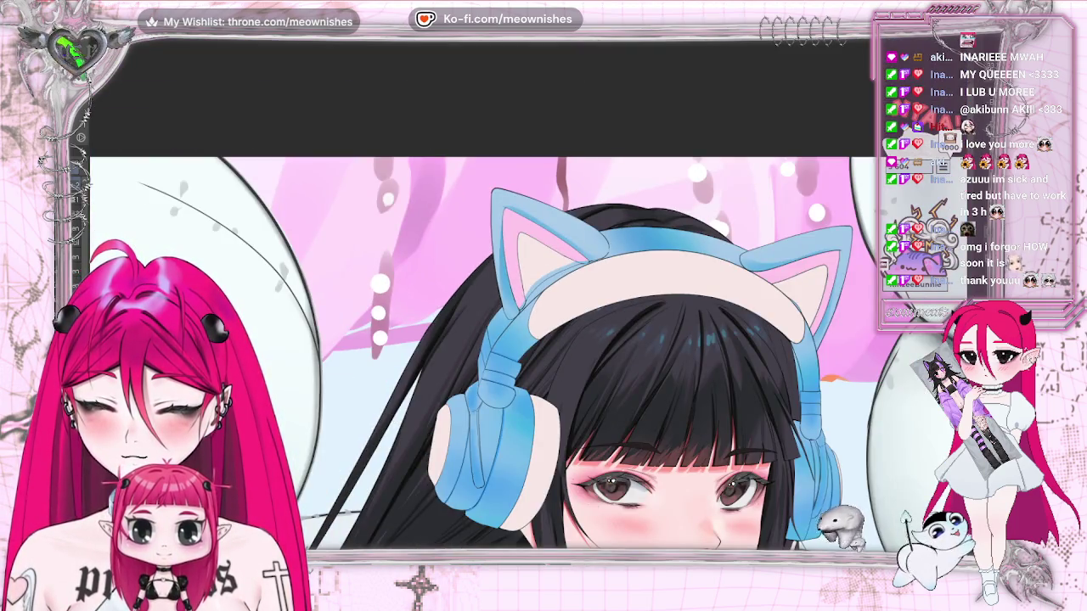
scroll(543, 340, down, 3)
scroll(543, 297, up, 5)
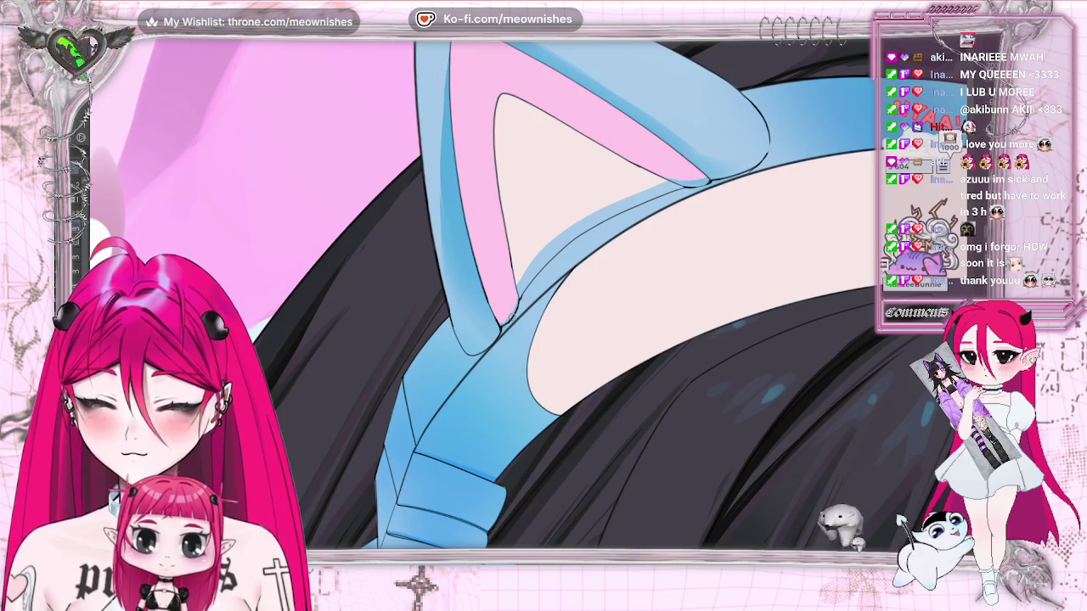
key(ctrl+plus)
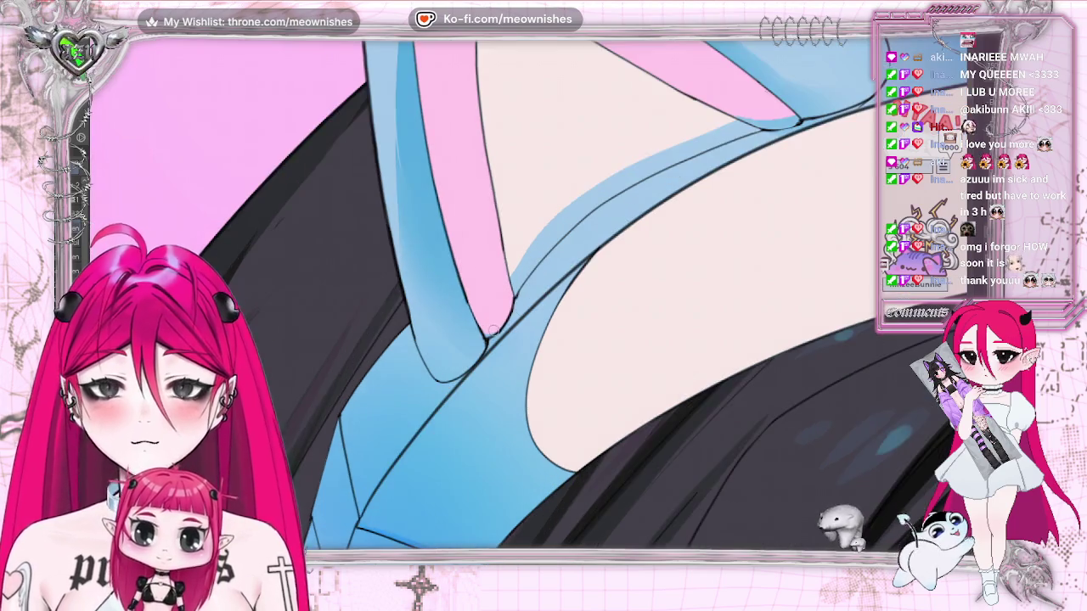
key(h)
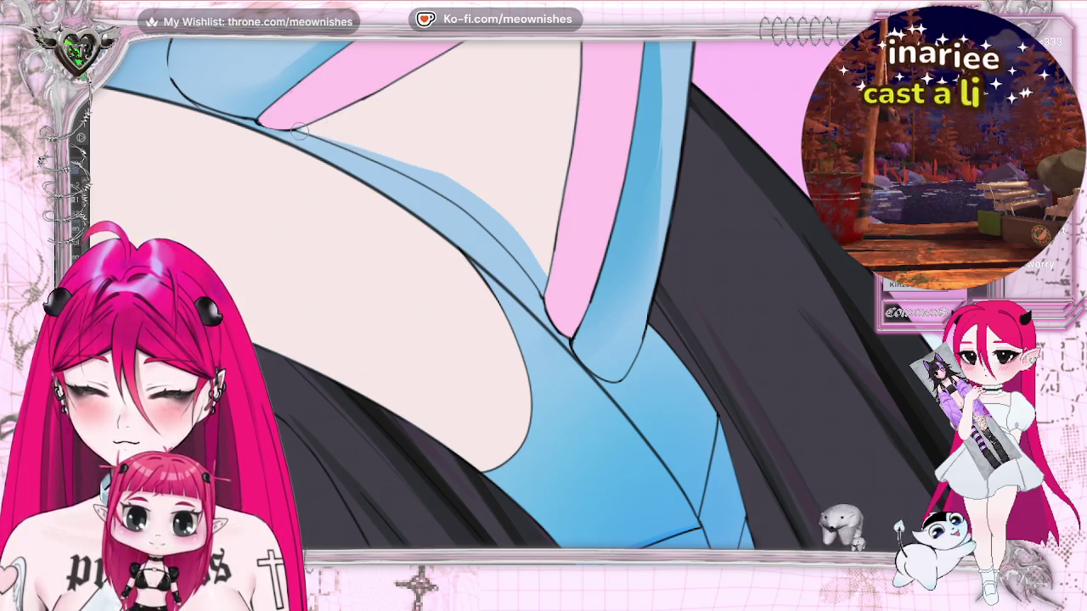
drag(416, 168, 531, 242)
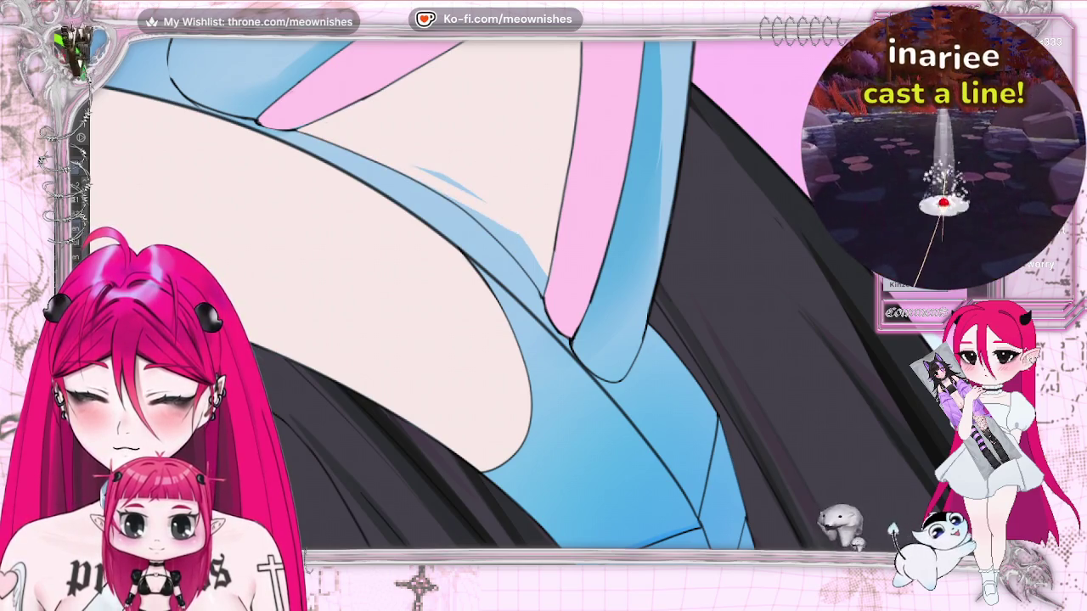
key(h)
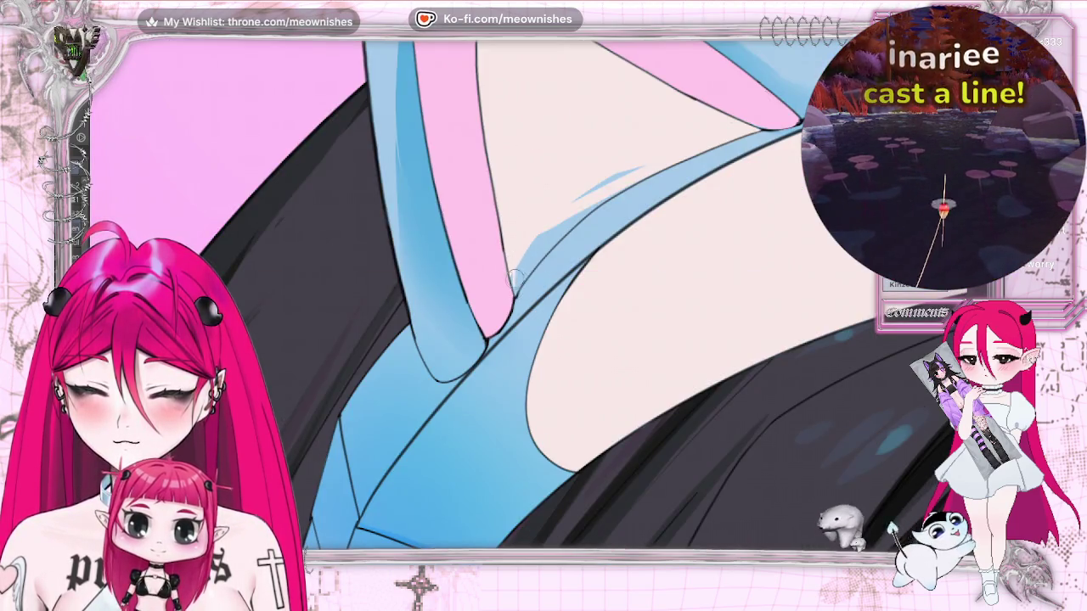
drag(650, 156, 552, 213)
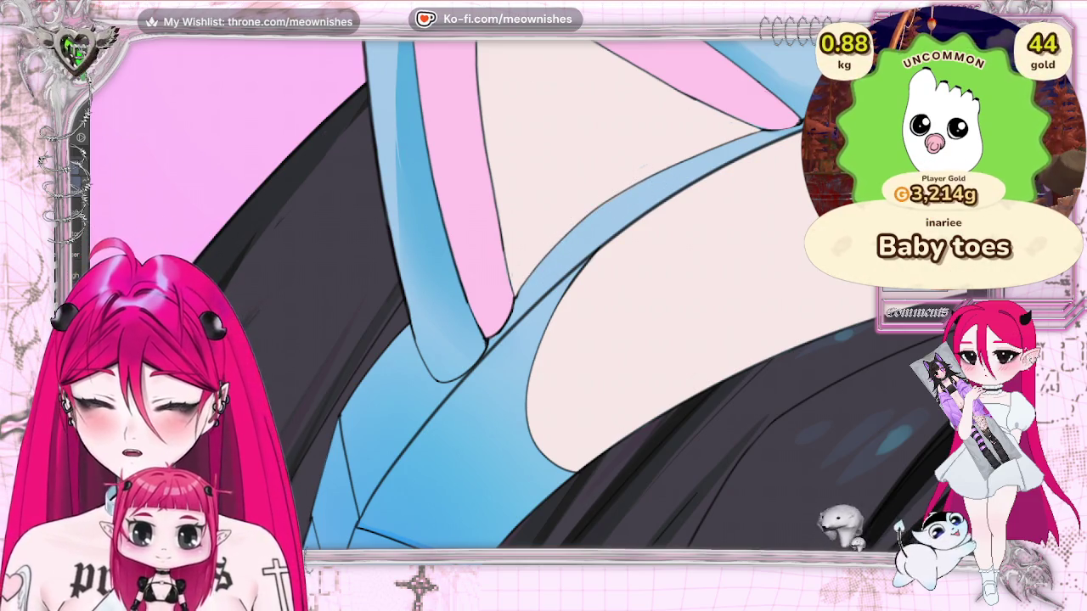
key(ctrl+0)
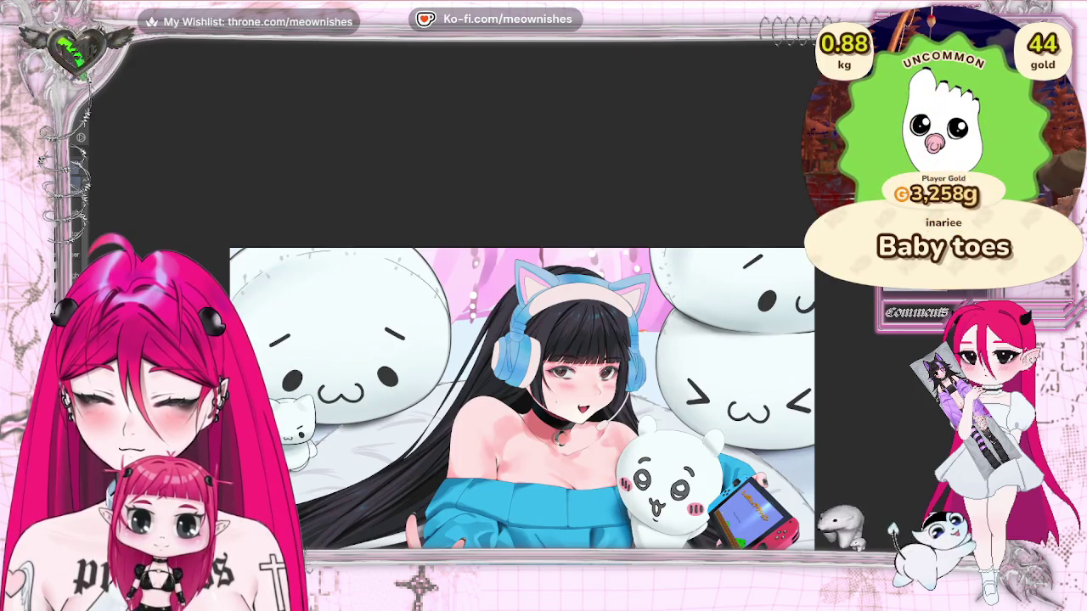
Mirror the canvas to check it, flip back, then zoom in on the headband.
key(m)
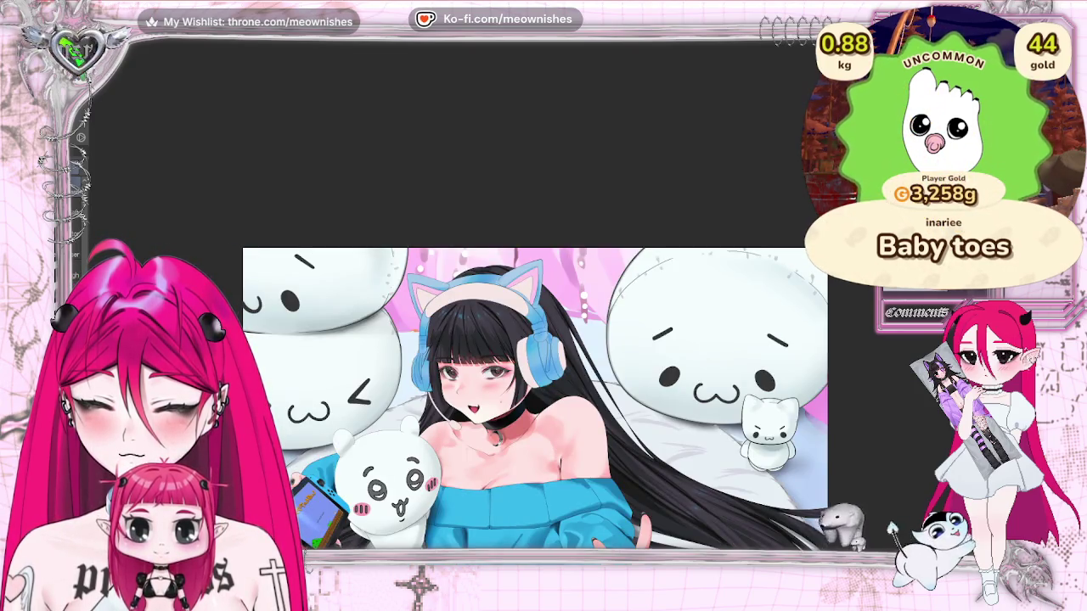
key(m)
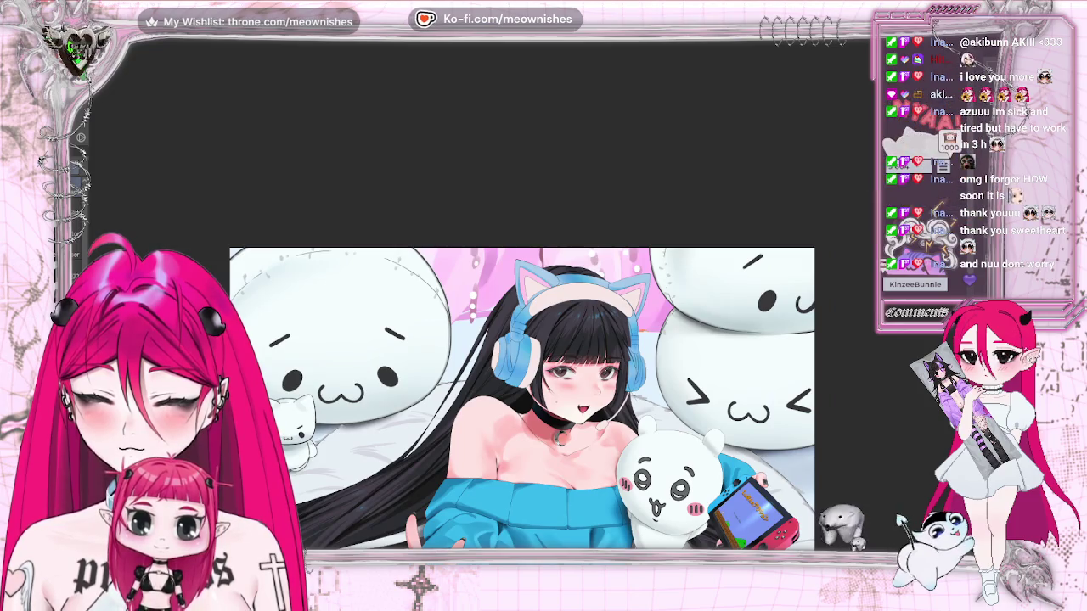
key(ctrl+0)
key(ctrl+z)
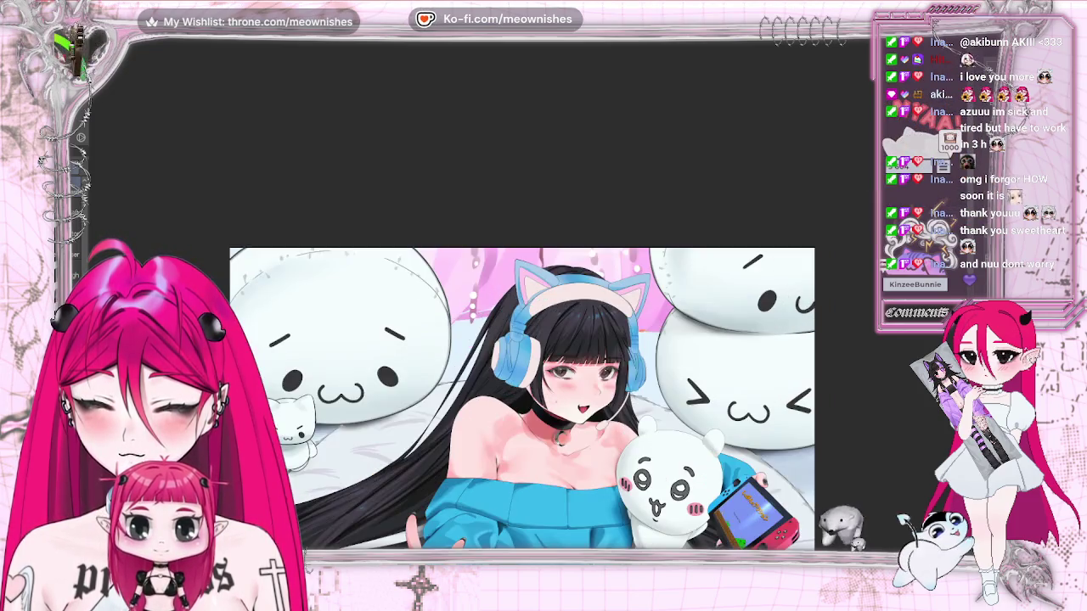
key(ctrl+z)
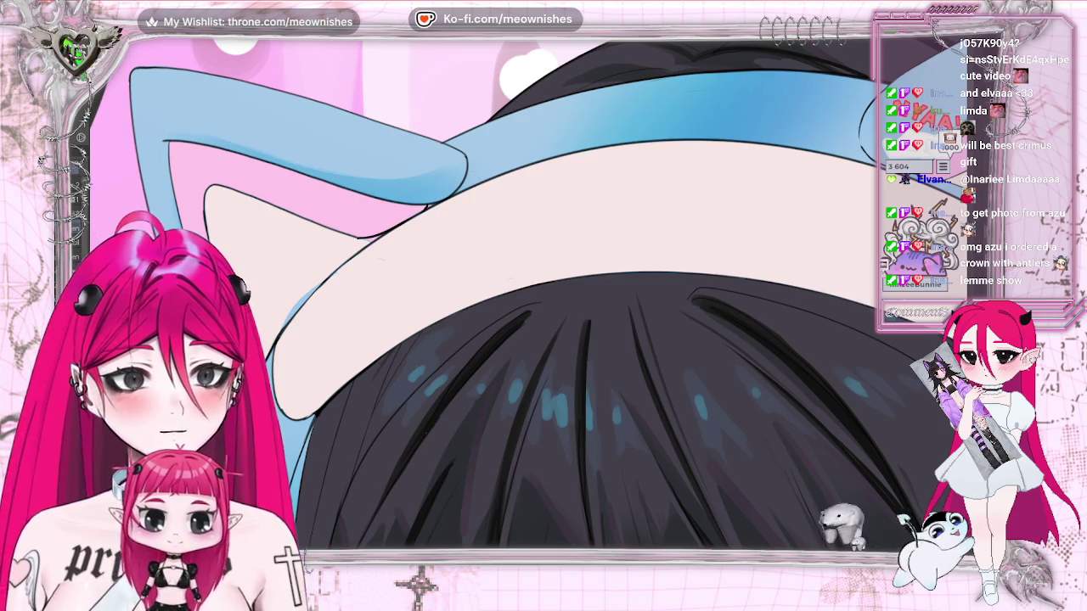
Draw a thin line up the headband's left edge, undoing and redrawing it.
scroll(527, 297, down, 3)
scroll(526, 297, up, 1)
scroll(556, 267, up, 2)
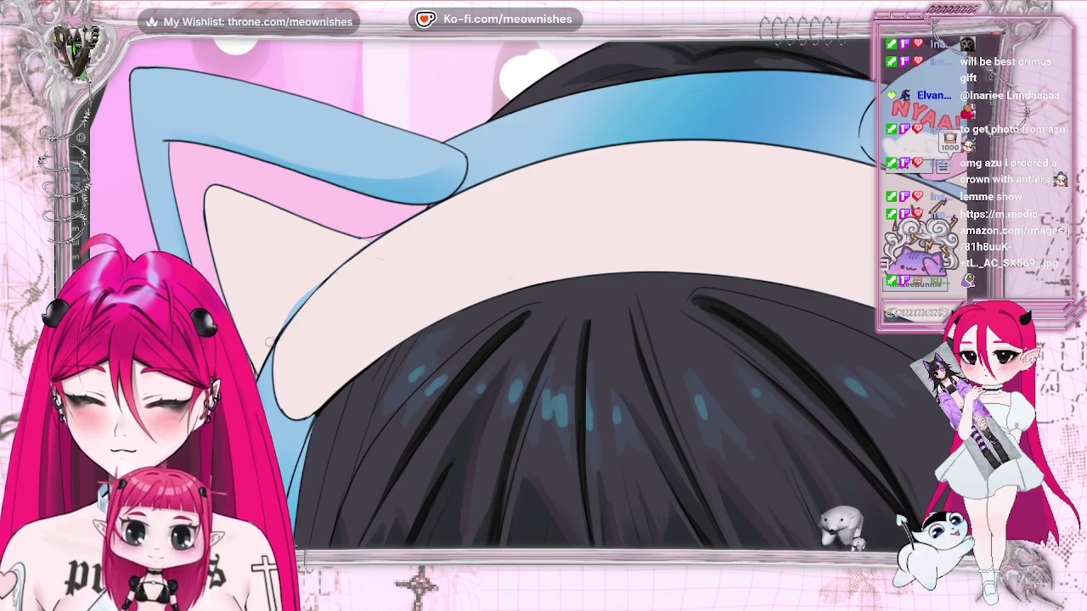
scroll(543, 305, down, 3)
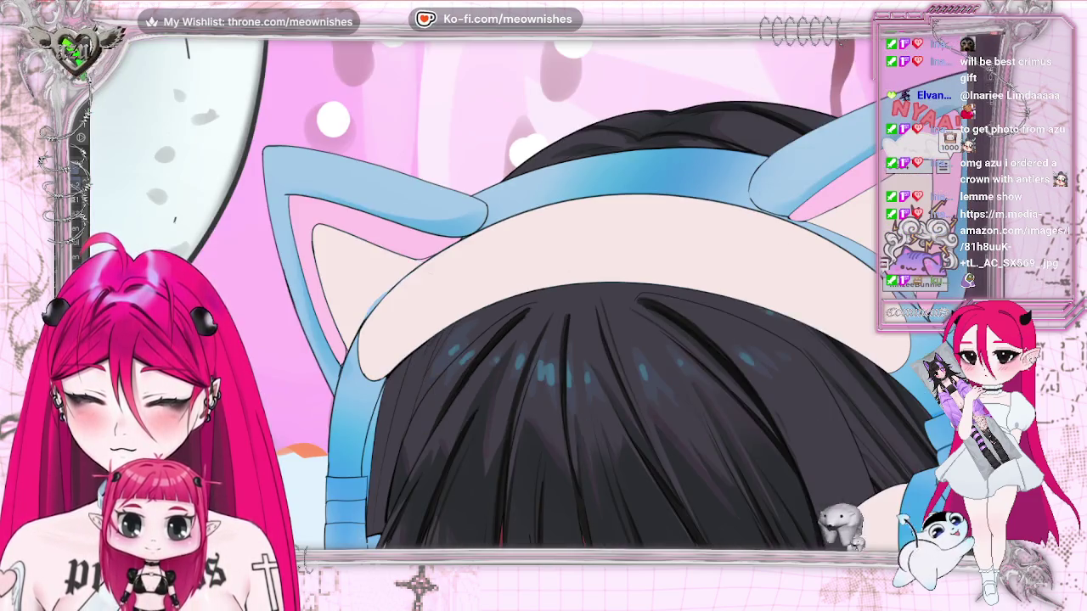
scroll(580, 331, up, 3)
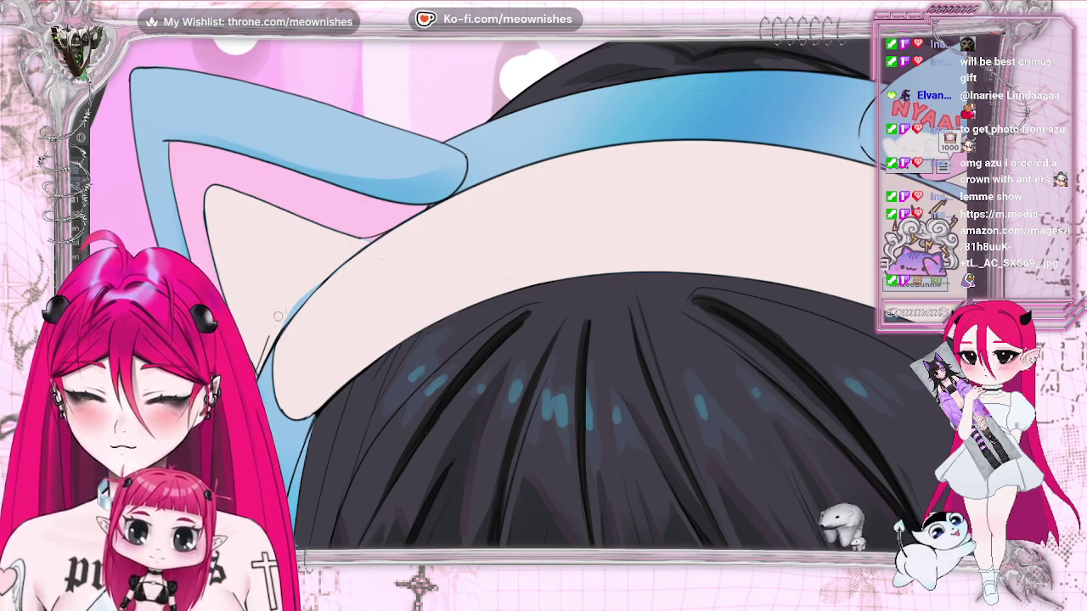
drag(278, 316, 366, 244)
key(ctrl+z)
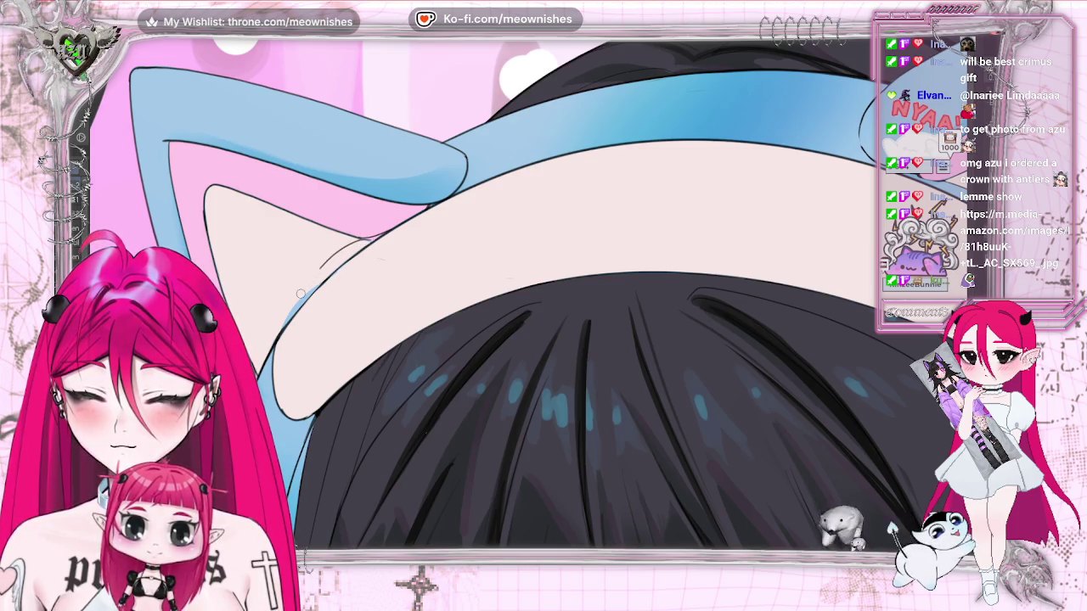
key(ctrl+z)
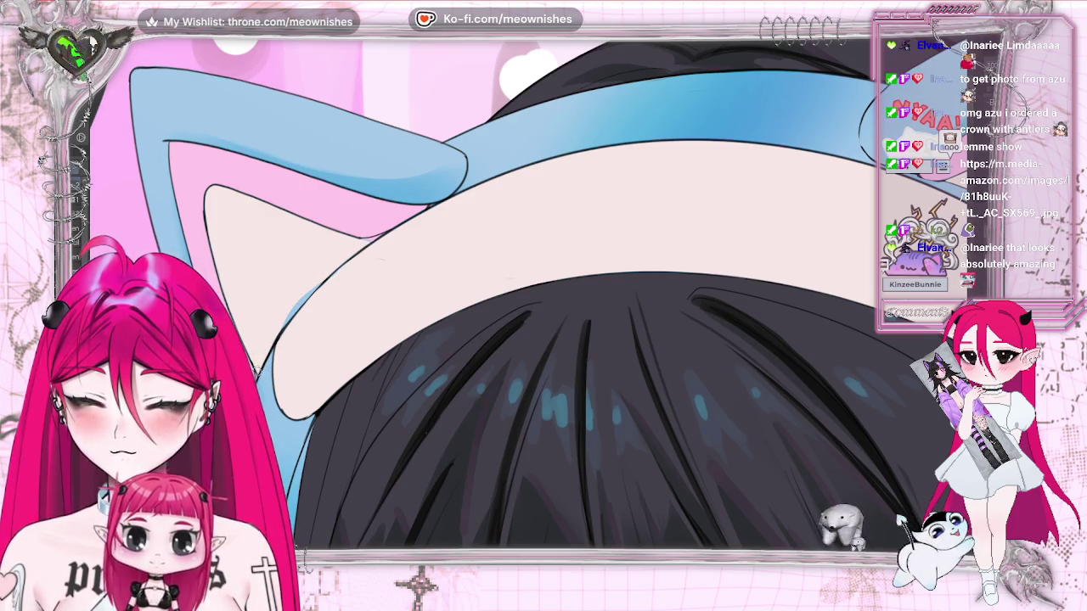
drag(297, 289, 383, 233)
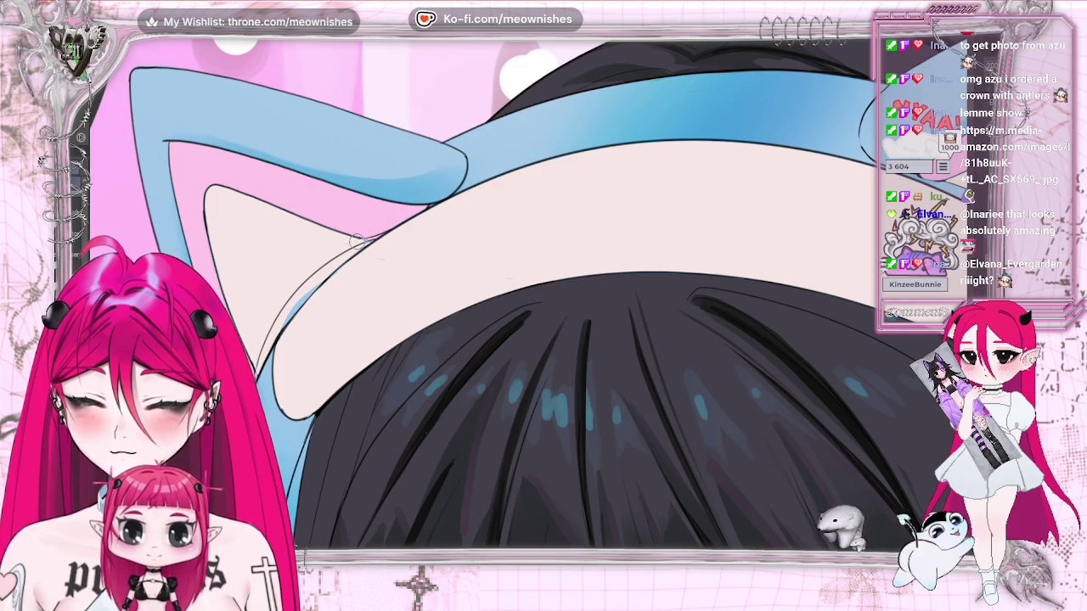
Add a short stroke extending the headband's left outline, then zoom out.
drag(358, 239, 395, 222)
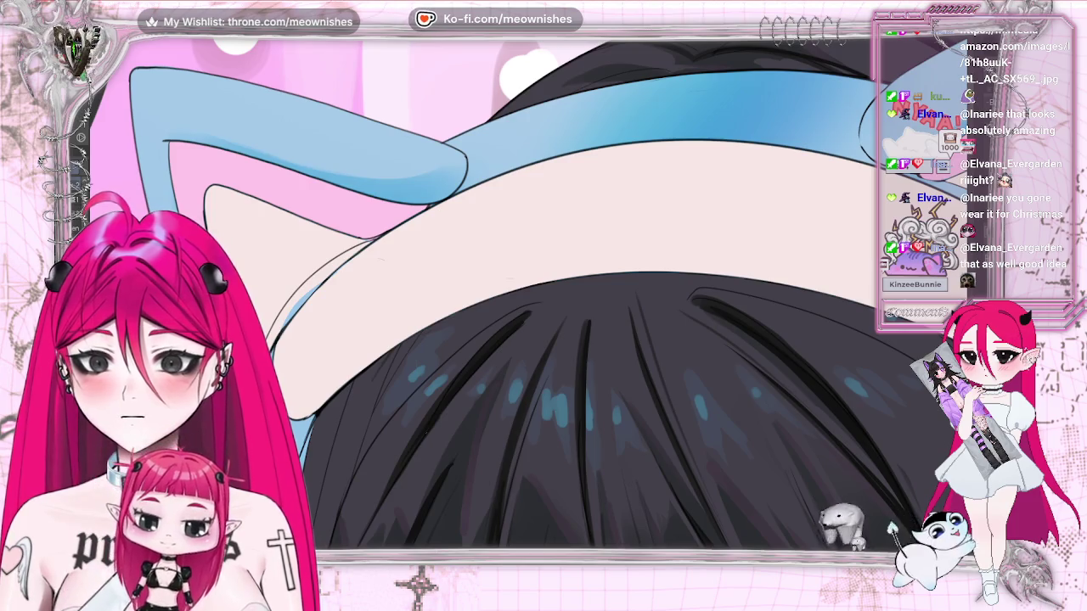
key(F11)
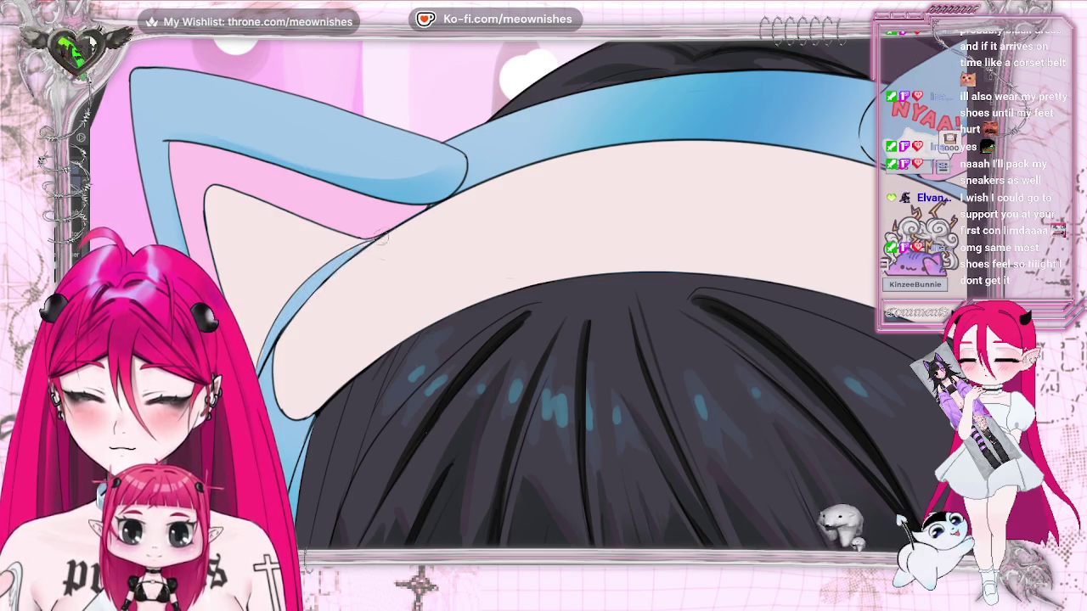
key(ctrl+minus)
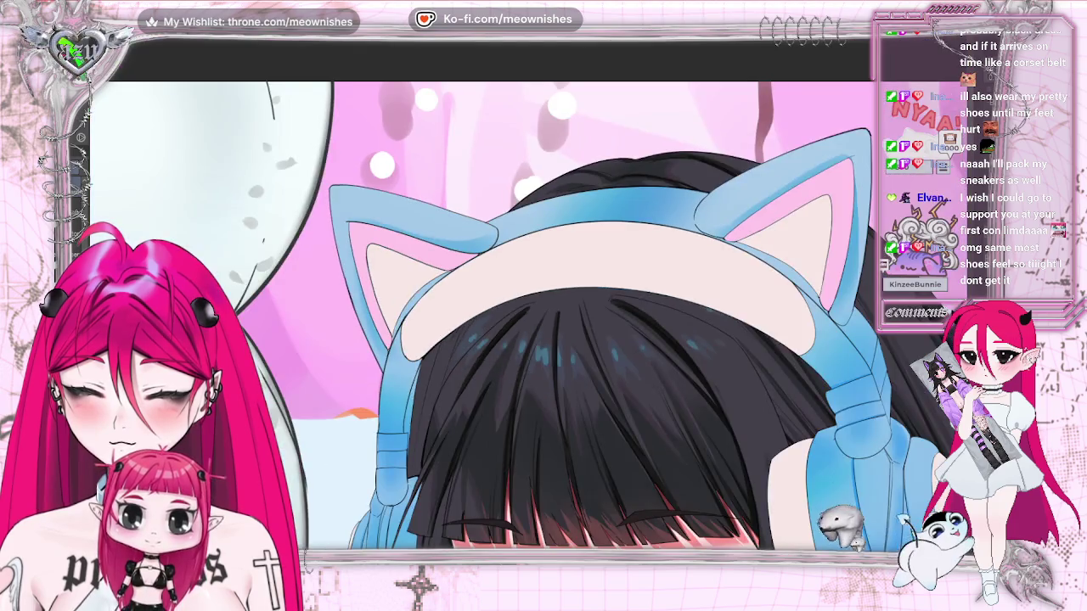
key(ctrl+minus)
key(ctrl+minus)
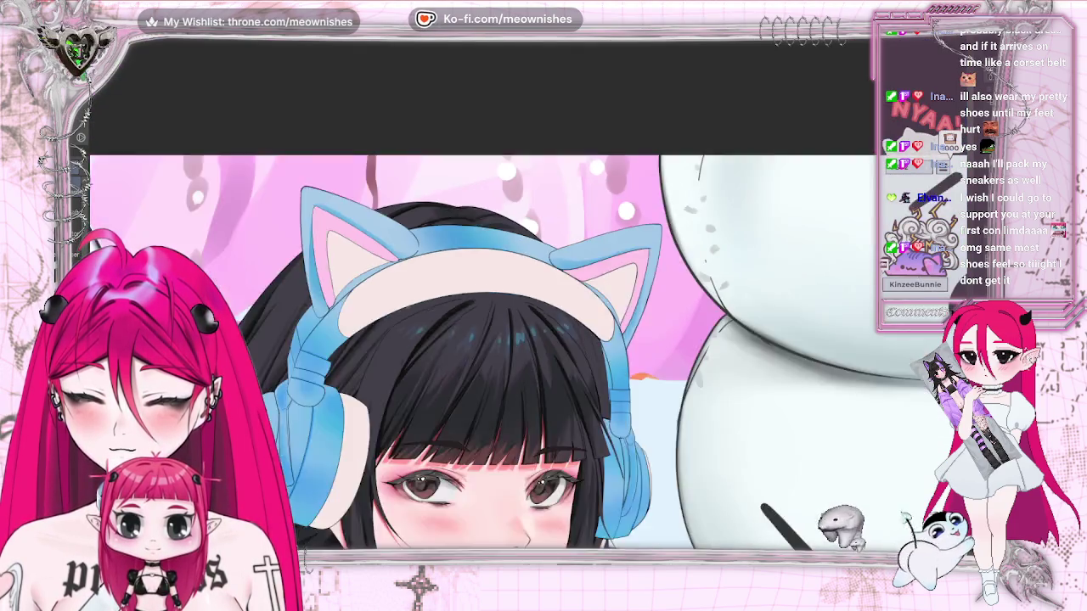
key(ctrl+minus)
key(ctrl+minus)
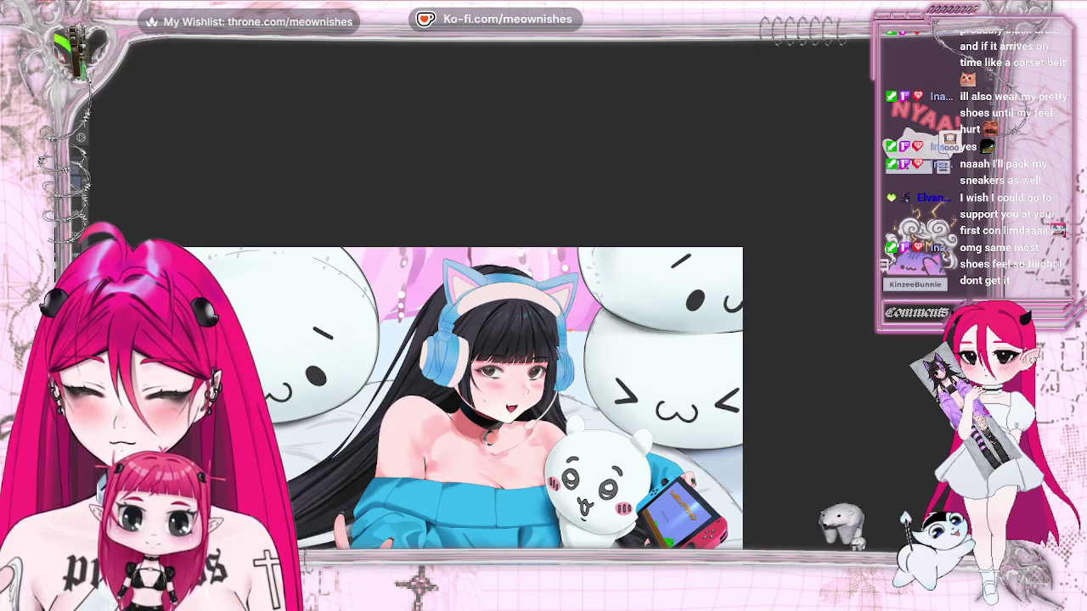
key(ctrl+plus)
key(ctrl+plus)
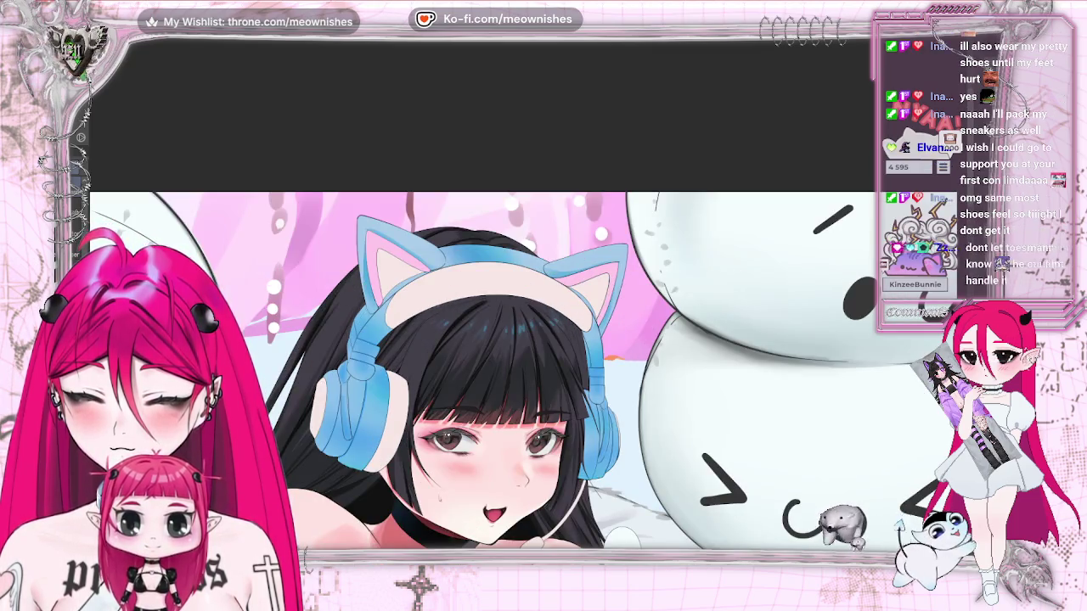
key(ctrl+plus)
key(ctrl+plus)
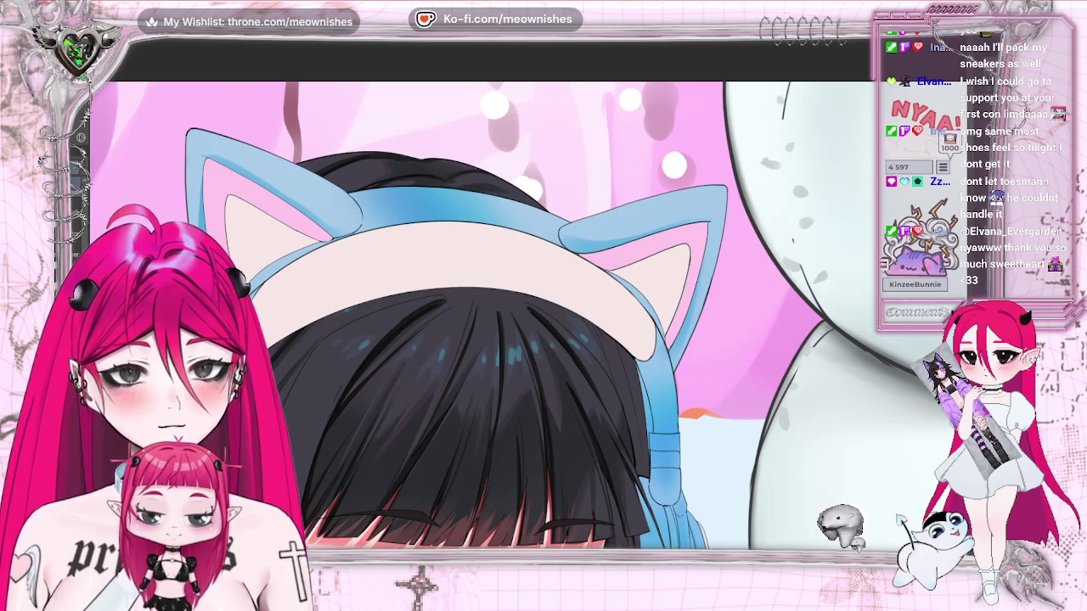
Zoom in on the left cat ear, then bring up a new blank portrait canvas for sketching.
key(ctrl+plus)
key(ctrl+plus)
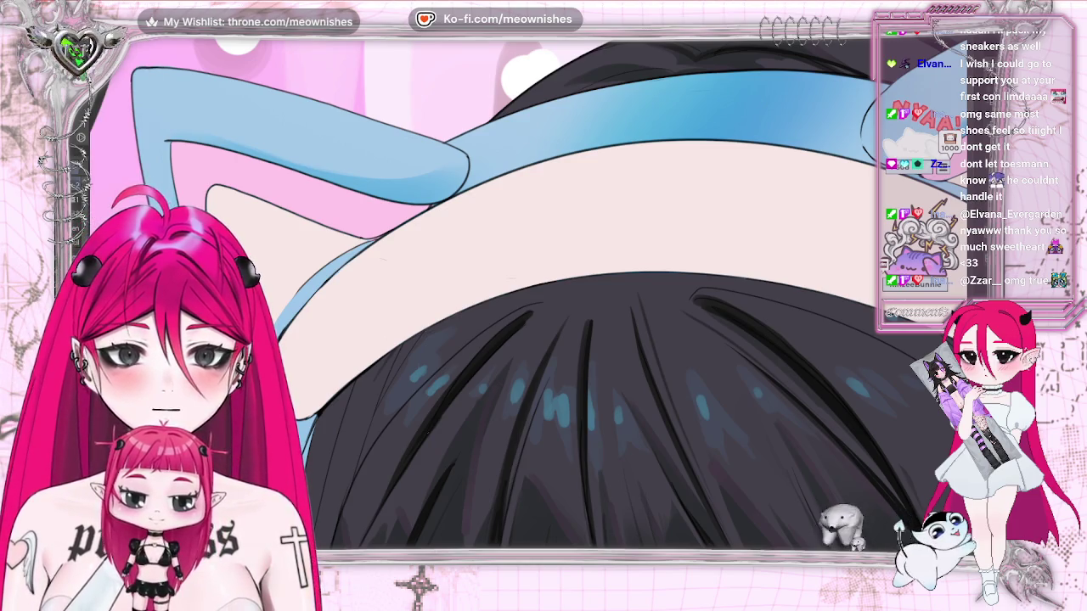
key(ctrl+Tab)
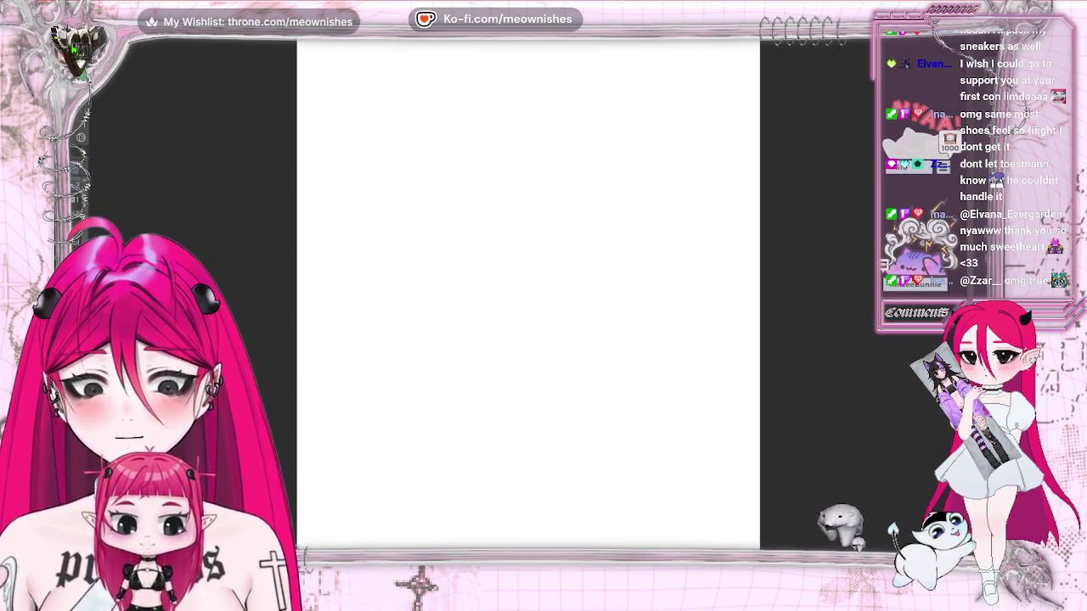
Sketch an oval head outline with a hair arc curving over its top.
drag(430, 271, 455, 129)
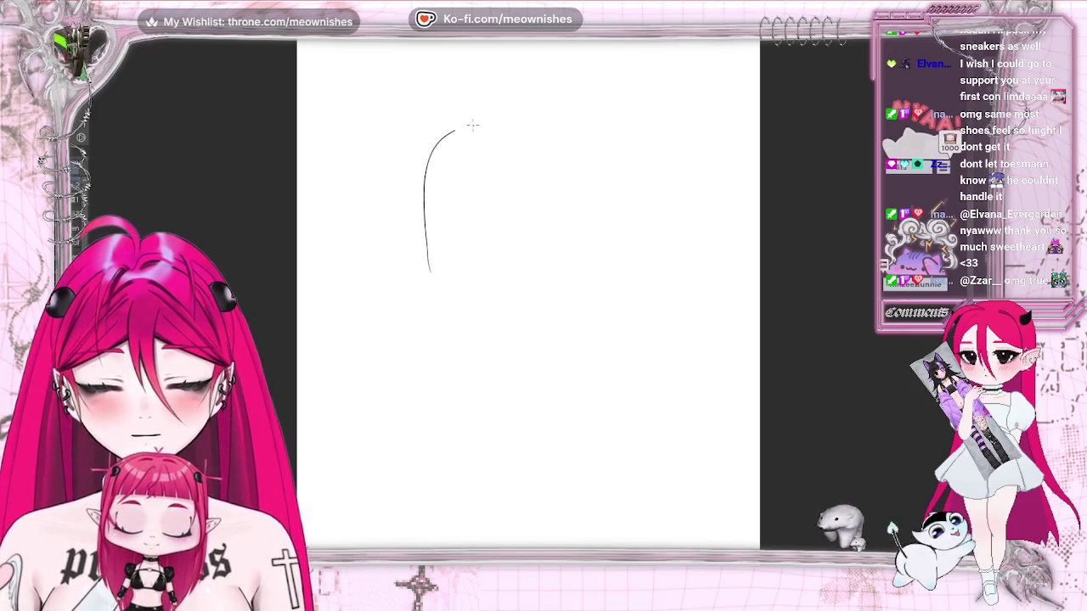
drag(530, 151, 523, 264)
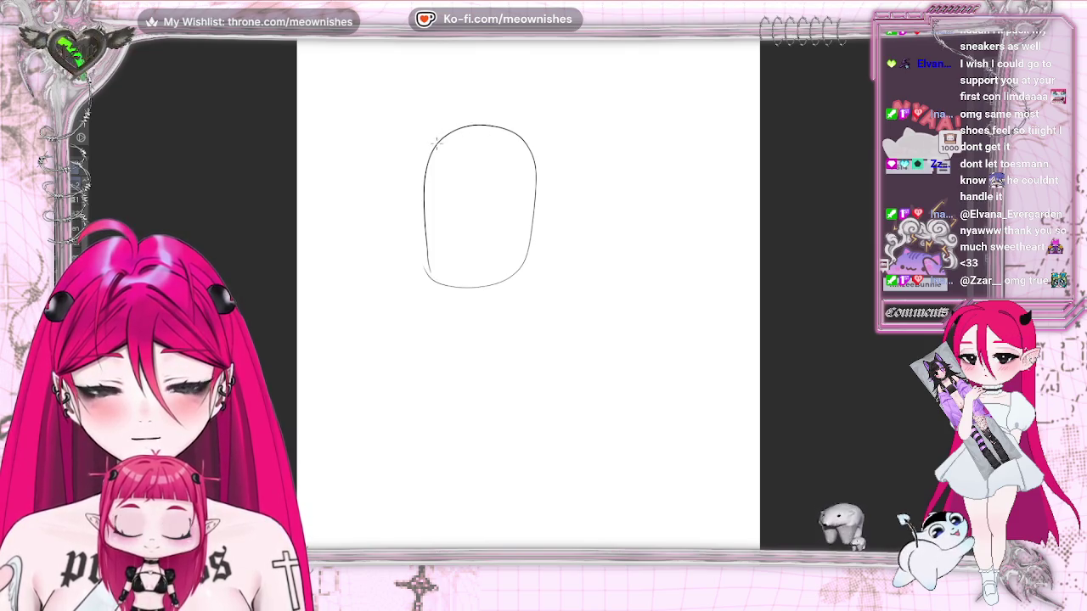
drag(436, 140, 448, 113)
drag(528, 119, 532, 155)
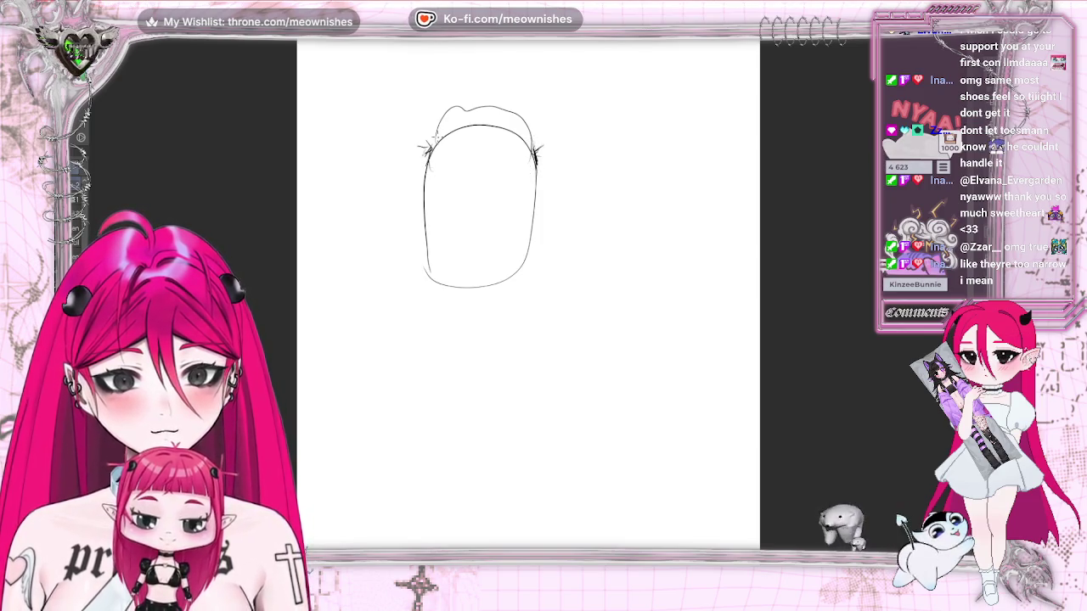
key(ctrl+w)
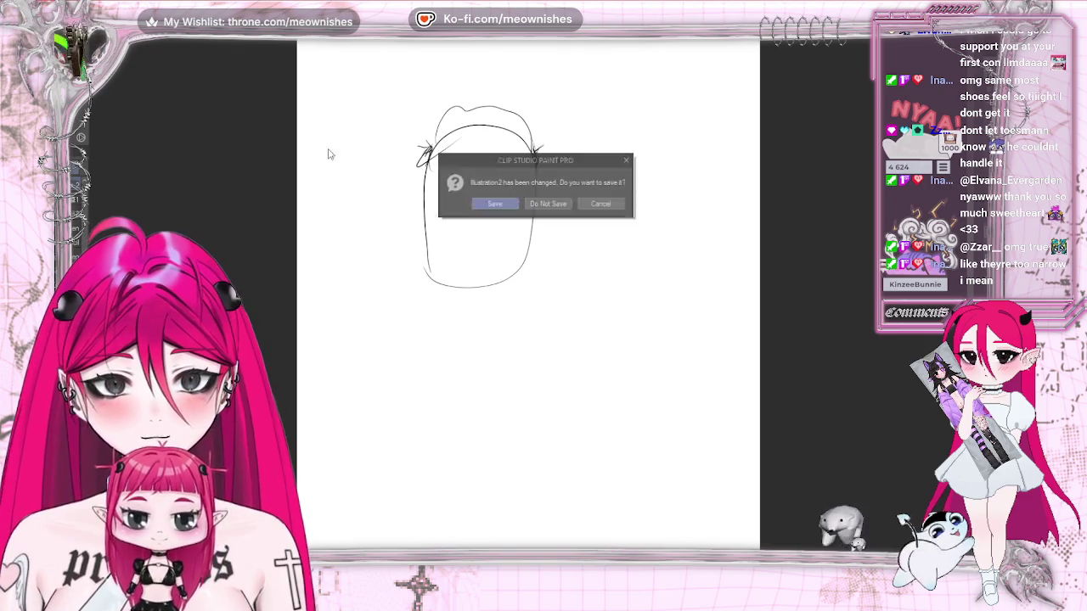
Answer the Illustration2 save prompt so the sketch closes and the headphone girl illustration returns.
click(552, 206)
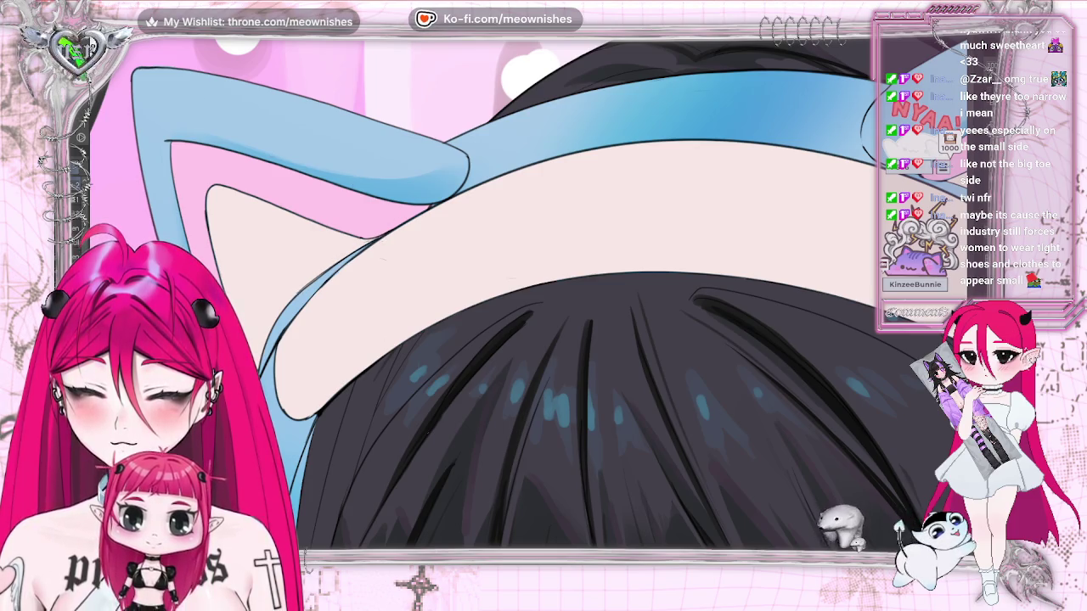
Draw a thin line along the cat ear's blue edge, then mirror the view twice to check proportions.
drag(370, 246, 293, 293)
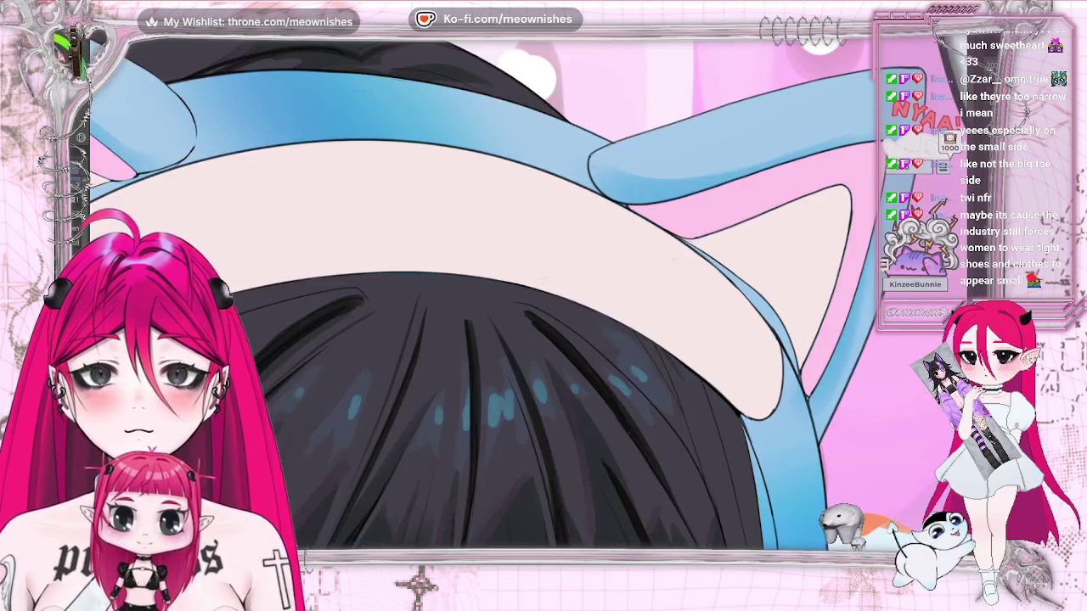
scroll(480, 339, down, 5)
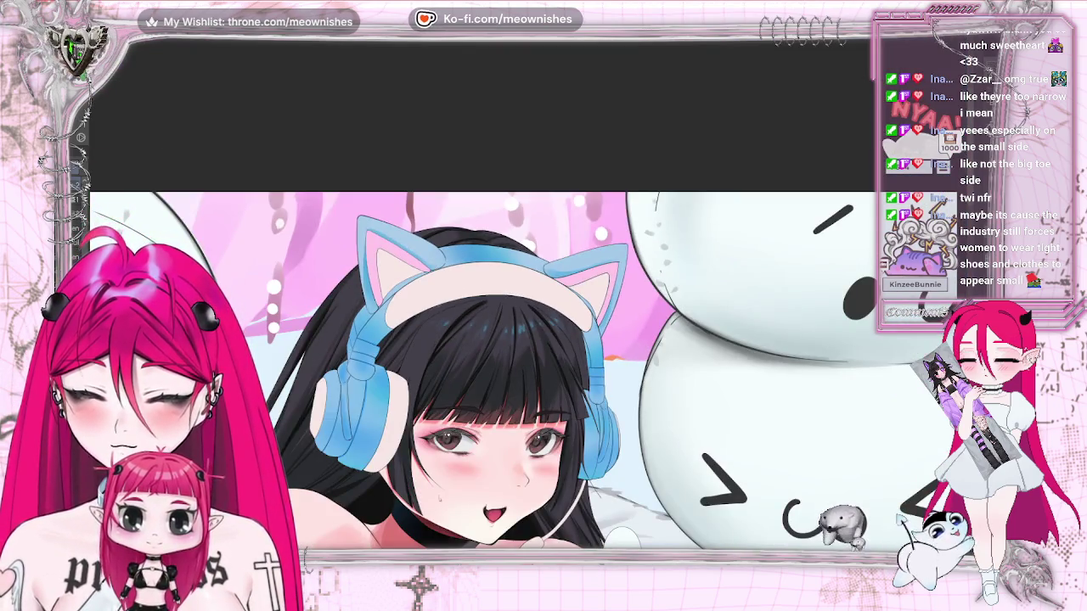
scroll(480, 374, down, 3)
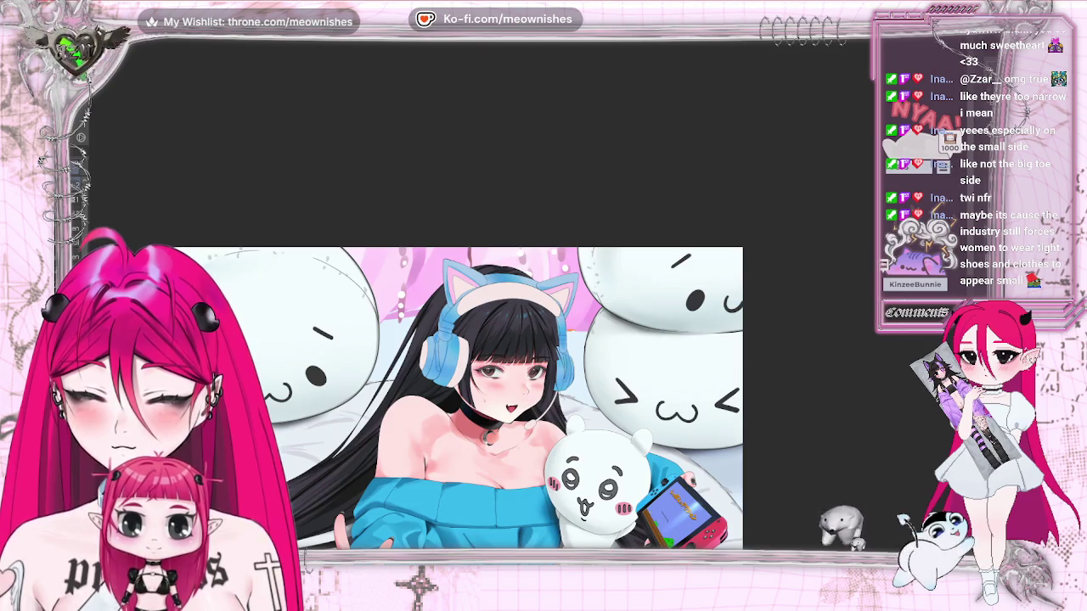
key(h)
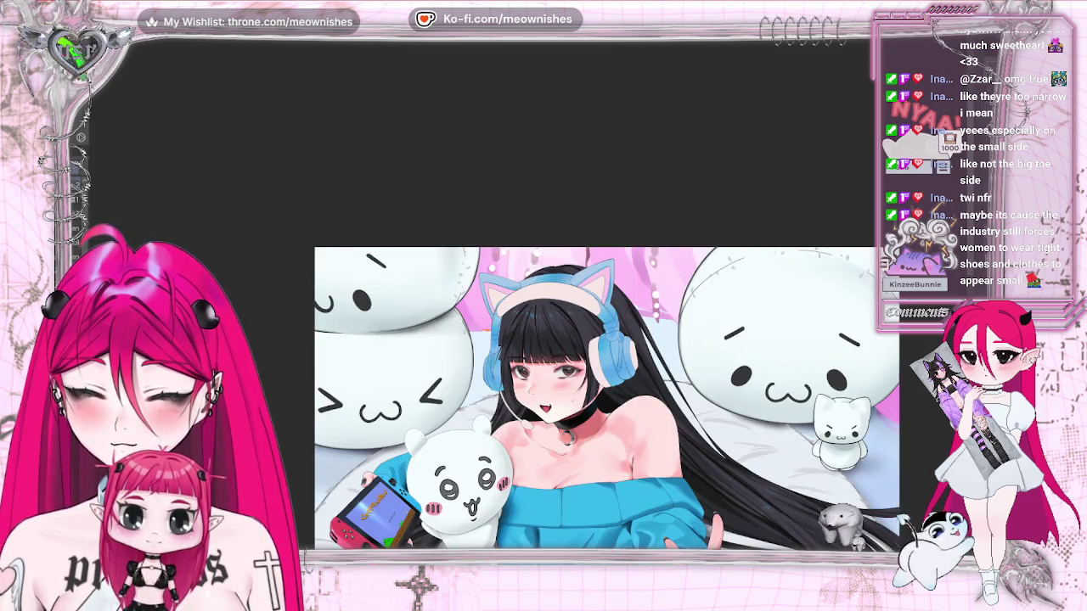
key(h)
scroll(527, 305, up, 2)
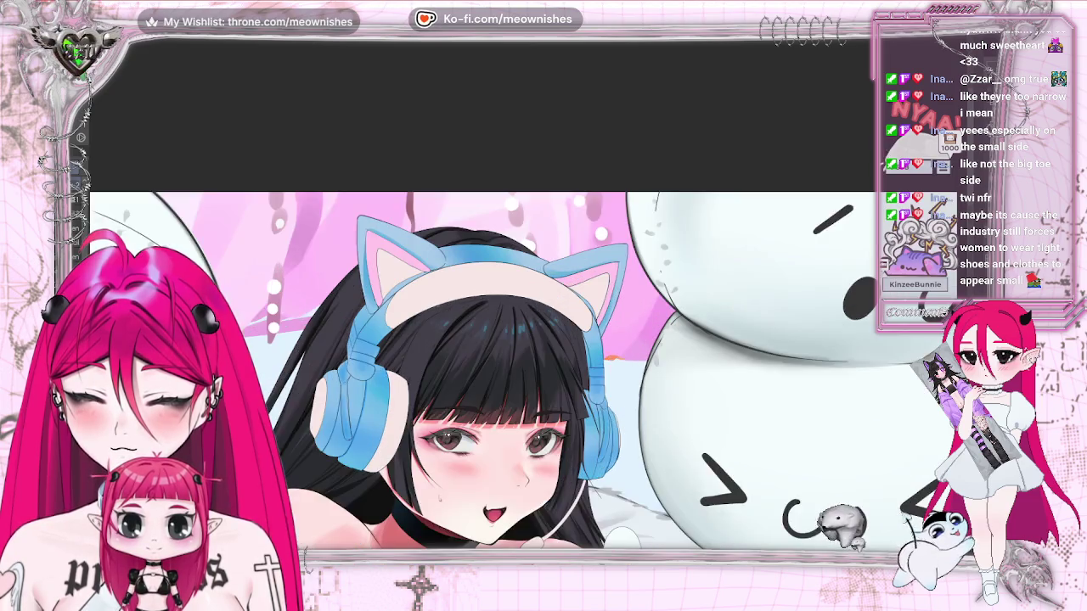
scroll(527, 305, up, 2)
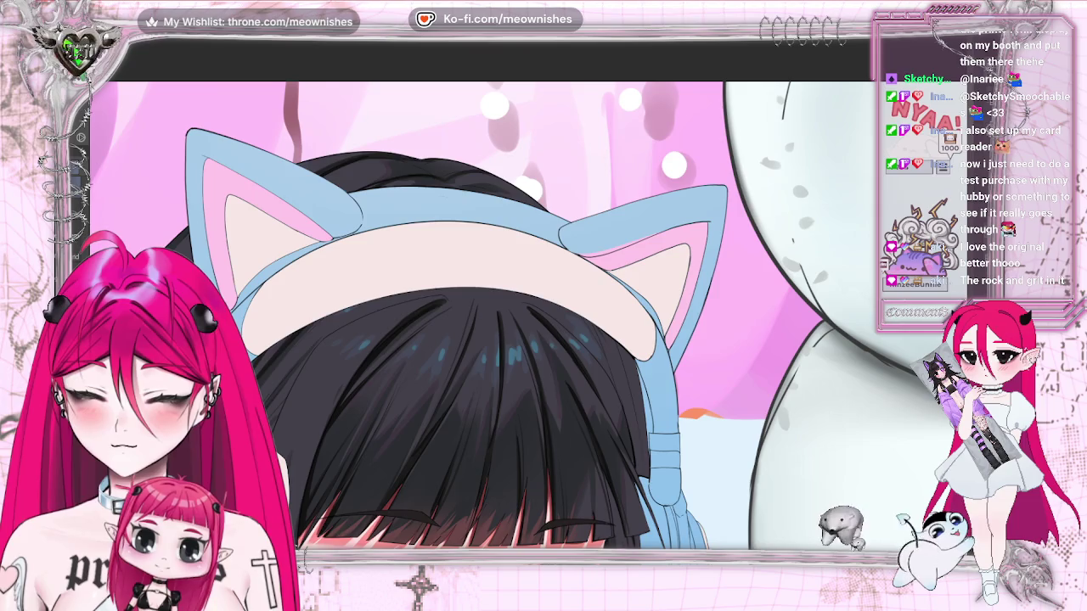
key(ctrl+z)
key(ctrl+y)
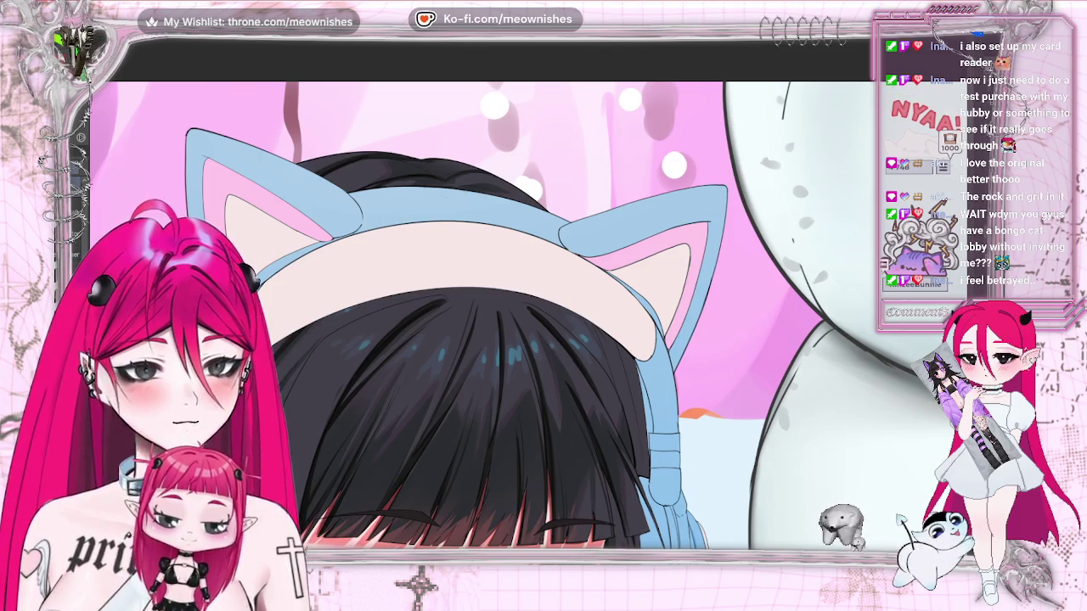
Open the Bongo Cat inventory, peek at the lobby list, and return to the cat-item grid.
click(942, 167)
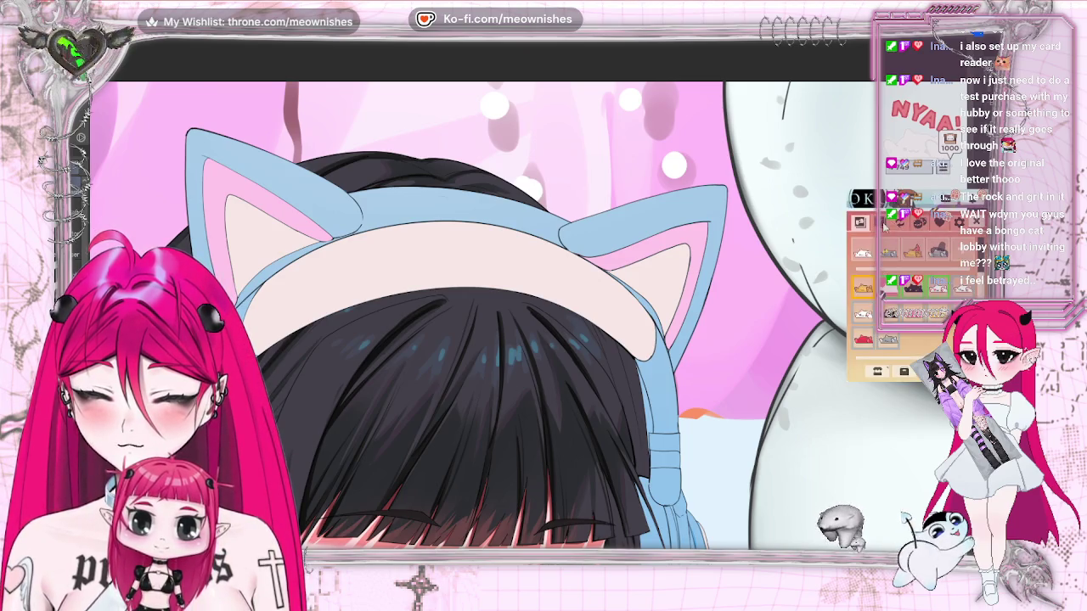
click(915, 224)
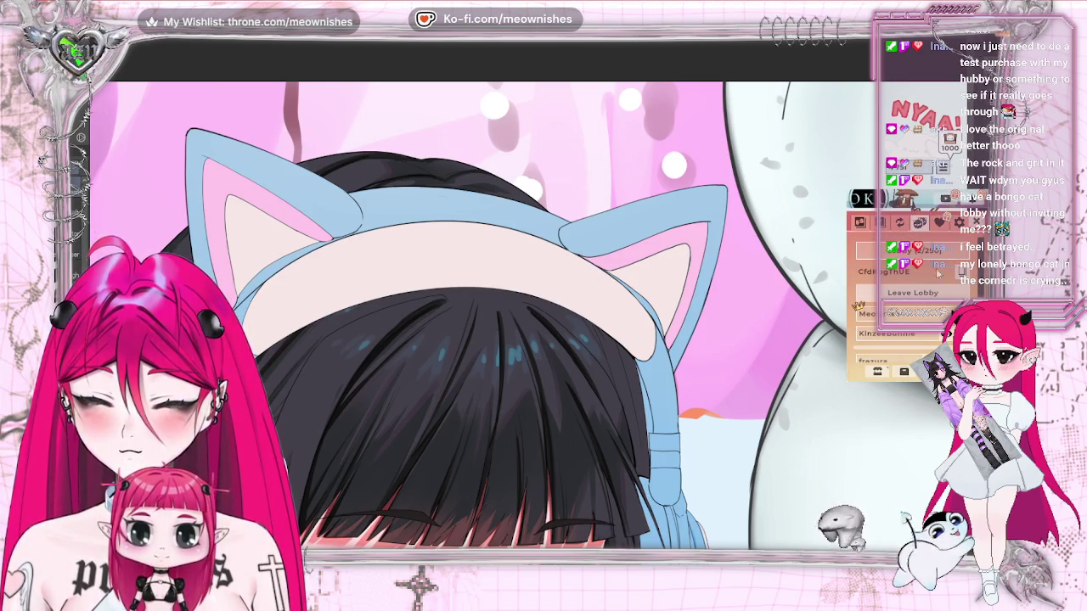
click(861, 223)
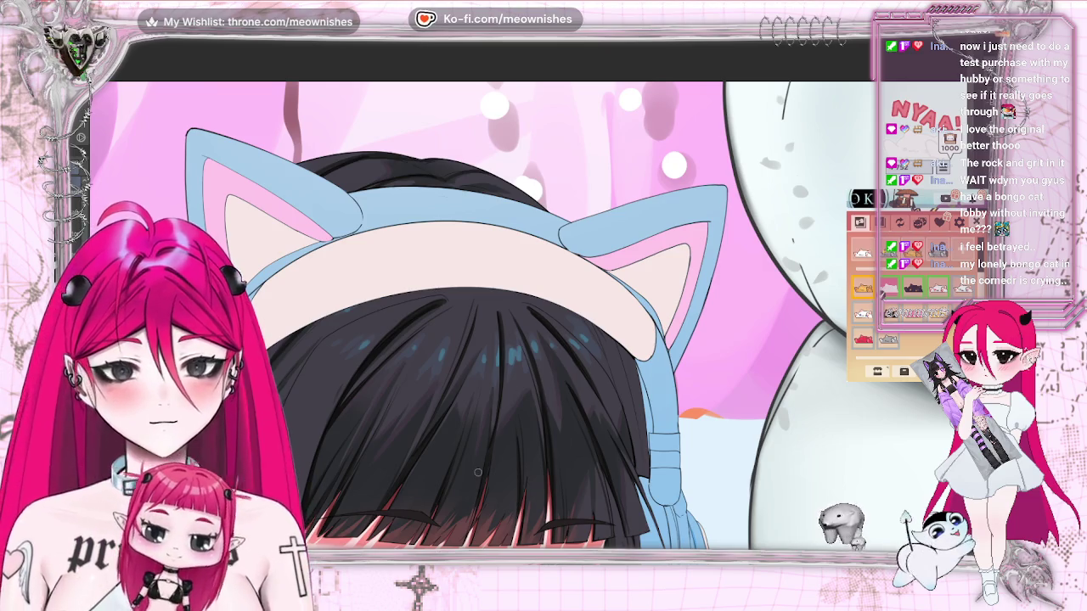
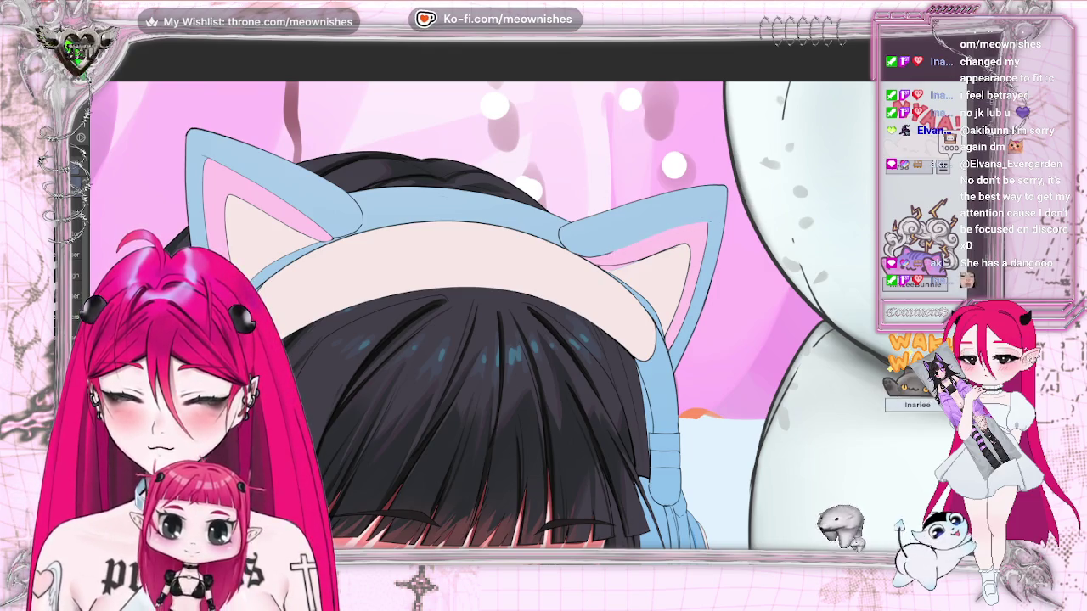
Fill the cream headband and the pink inner ears with the cat ears' light blue.
click(458, 255)
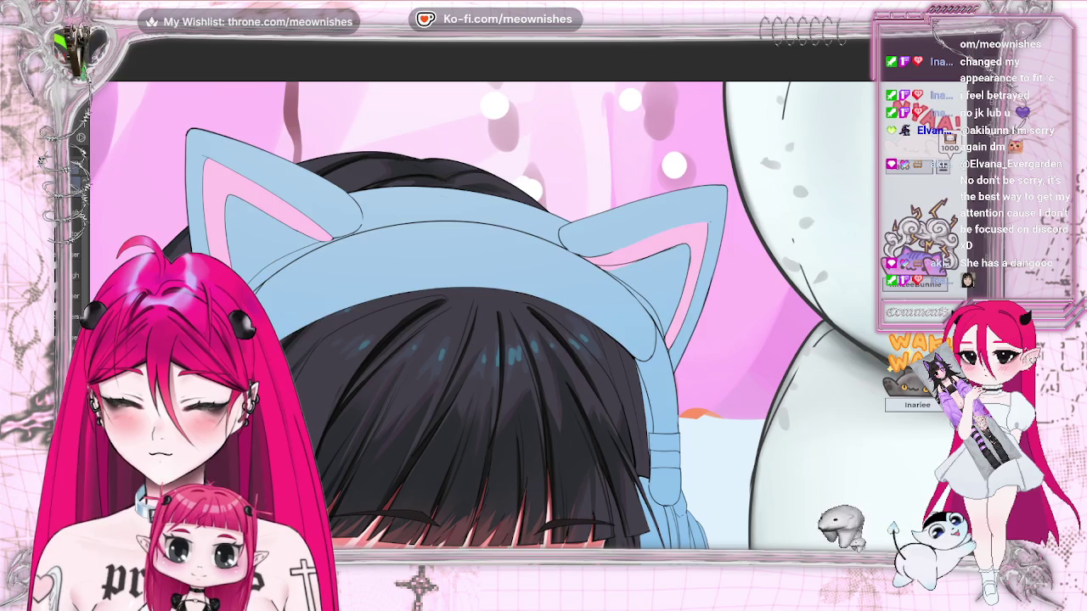
key(alt+BackSpace)
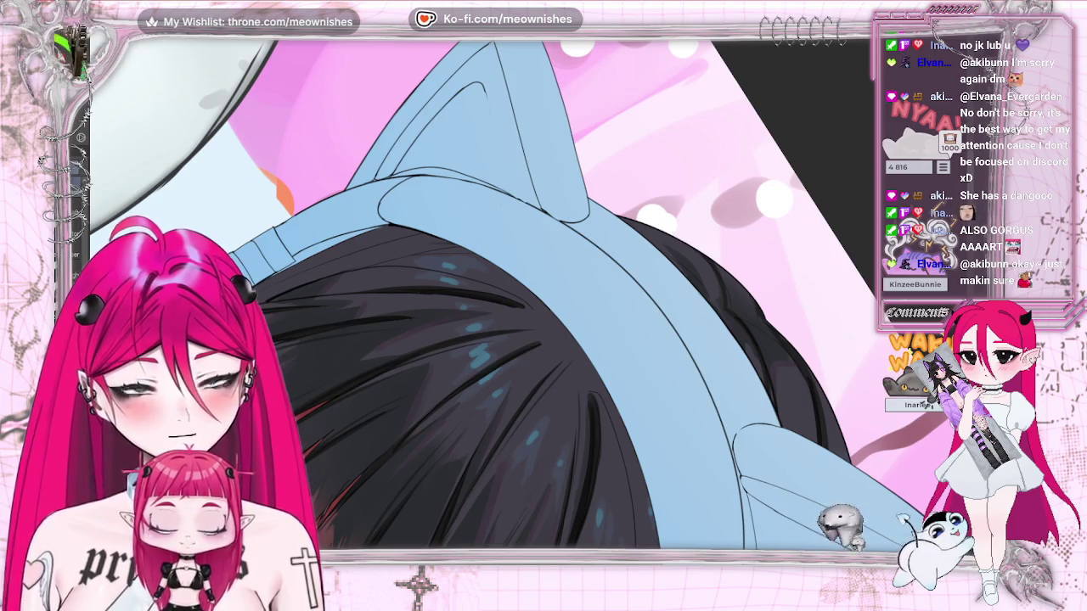
Draw an inner line stroke inside the blue cat ear, rotating the view to compare both ears.
drag(484, 85, 506, 156)
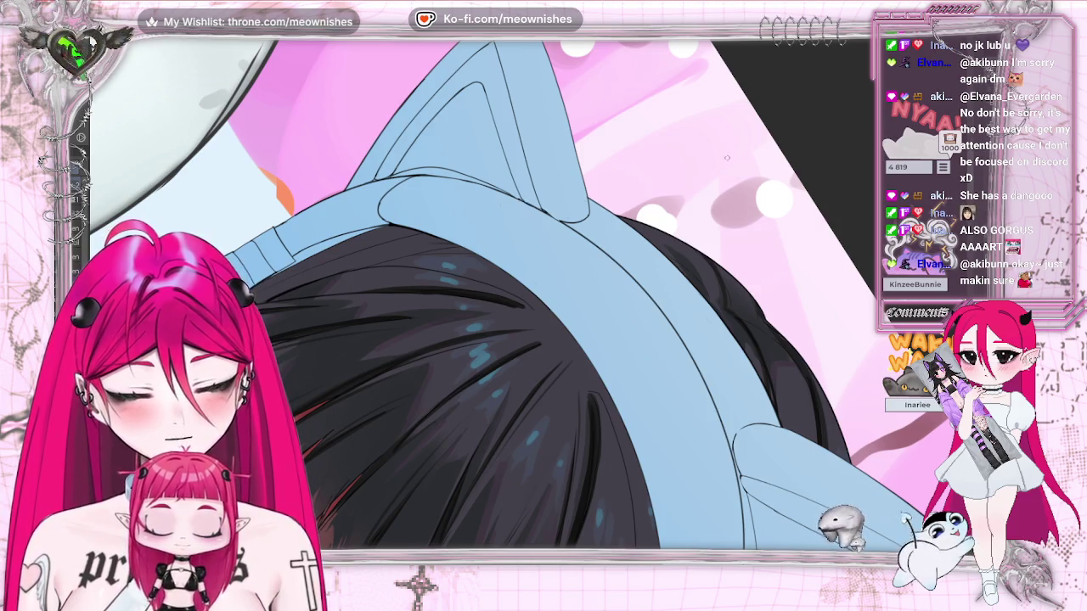
key(ctrl+0)
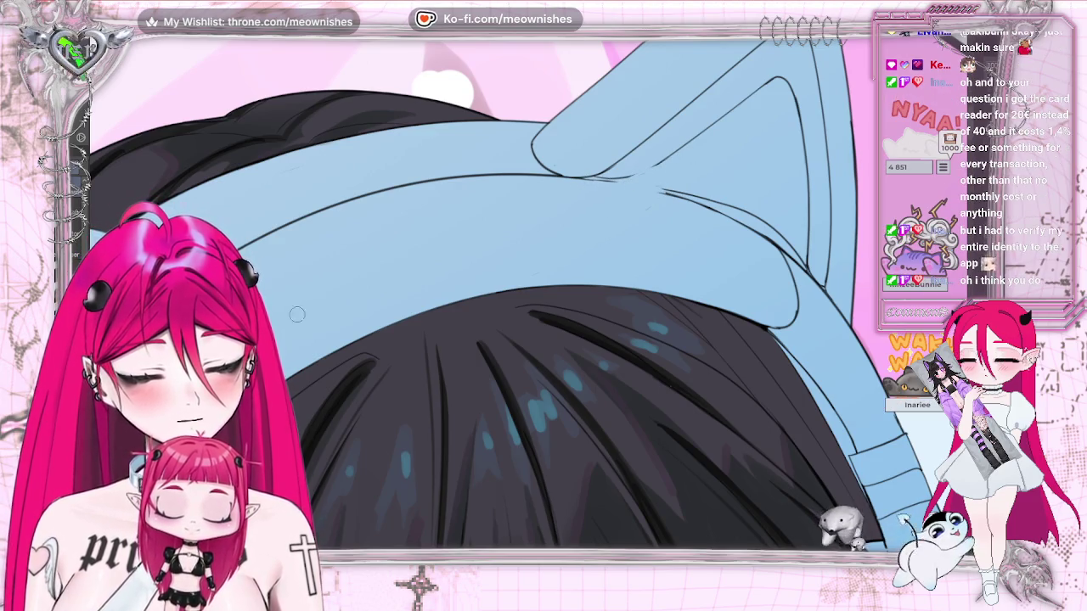
key(r)
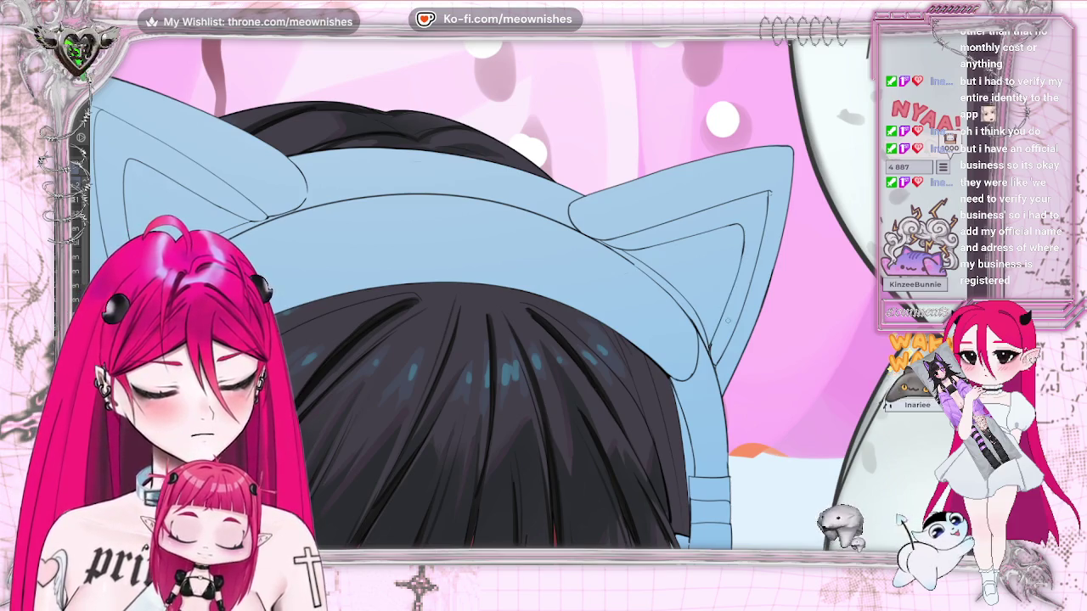
key(ctrl+0)
Zoom in and draw a dark line down the right cat ear's edge.
scroll(525, 292, up, 2)
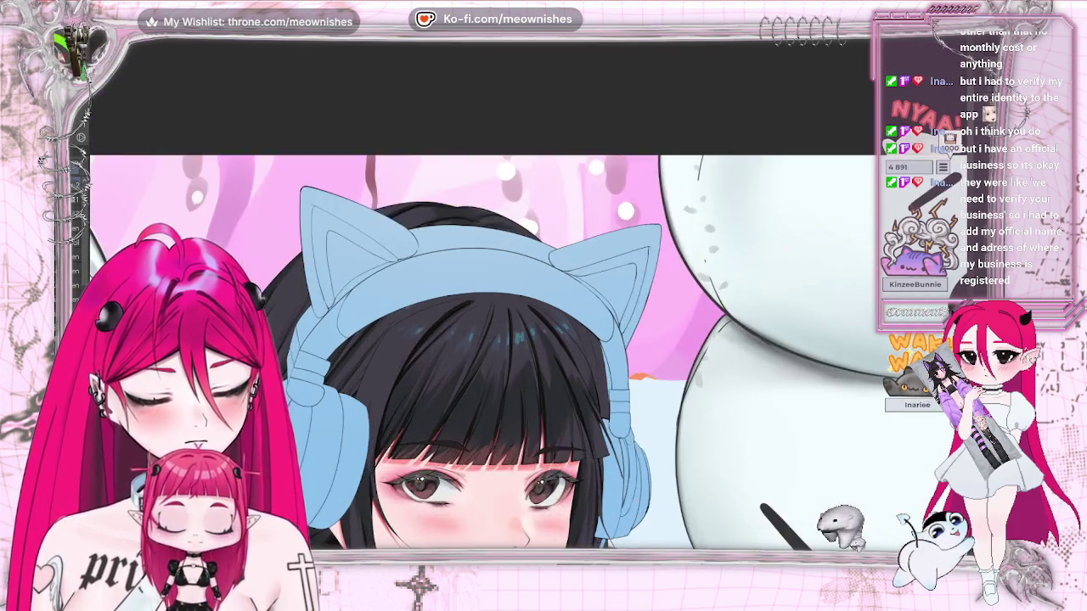
scroll(525, 292, up, 2)
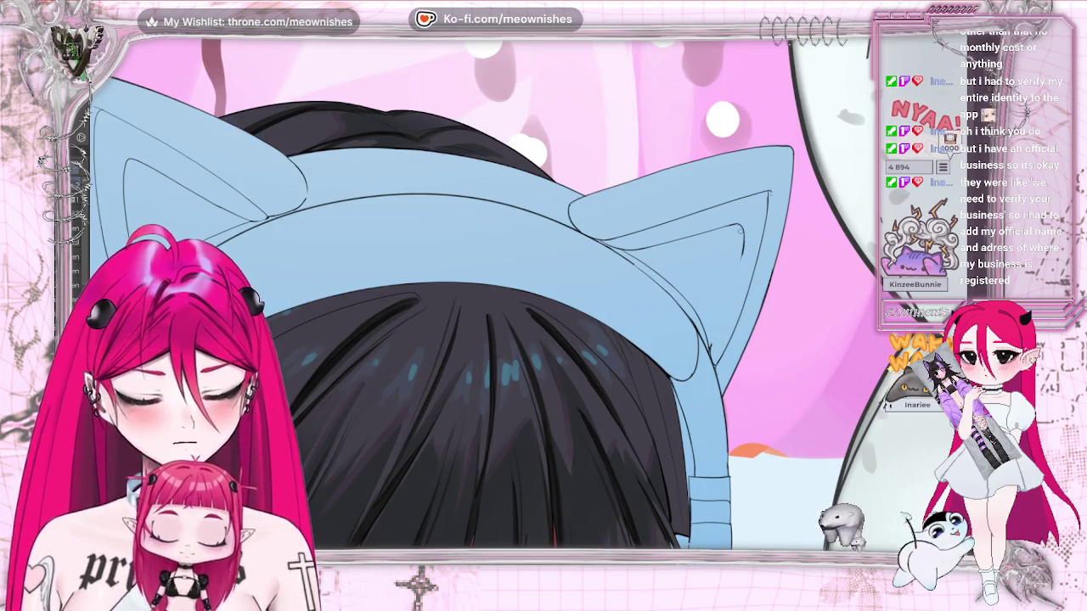
drag(744, 226, 708, 348)
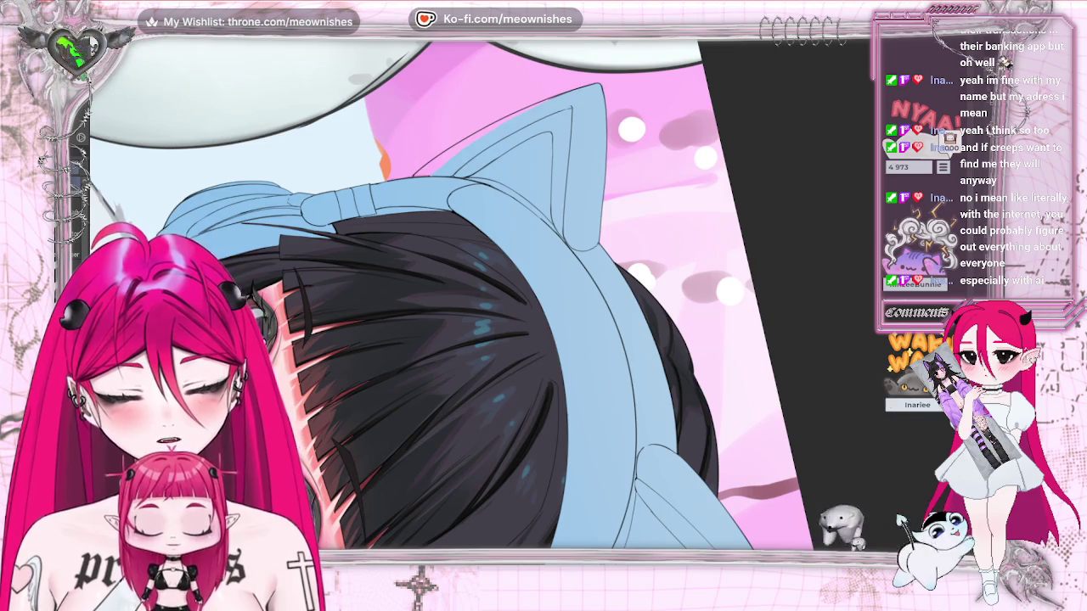
Zoom out, mirror the canvas to check, and lasso the right ear's inner line.
key(ctrl+minus)
key(ctrl+minus)
key(m)
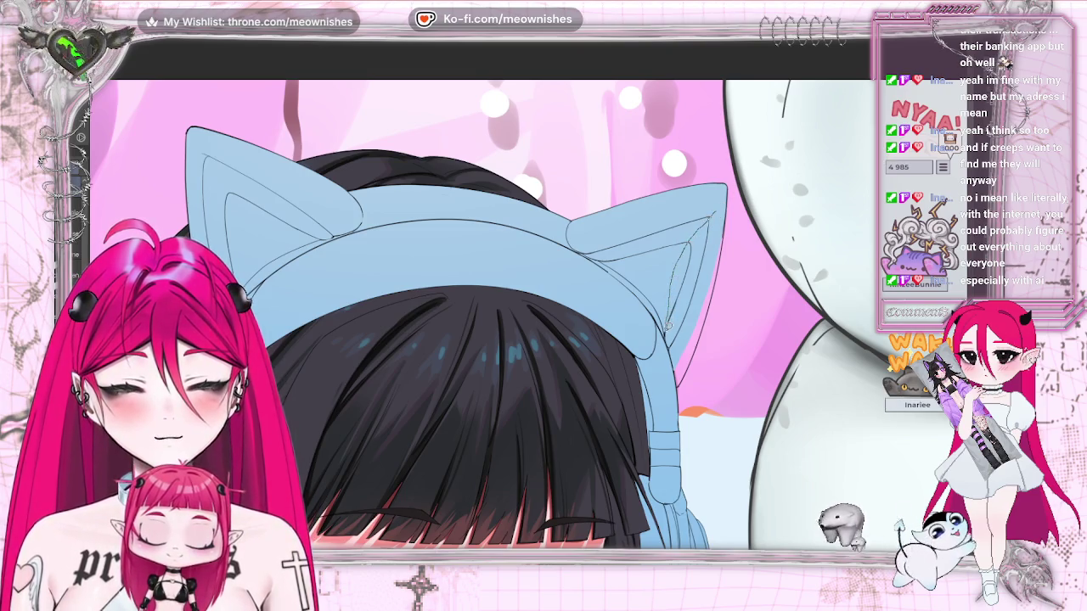
drag(686, 359, 719, 207)
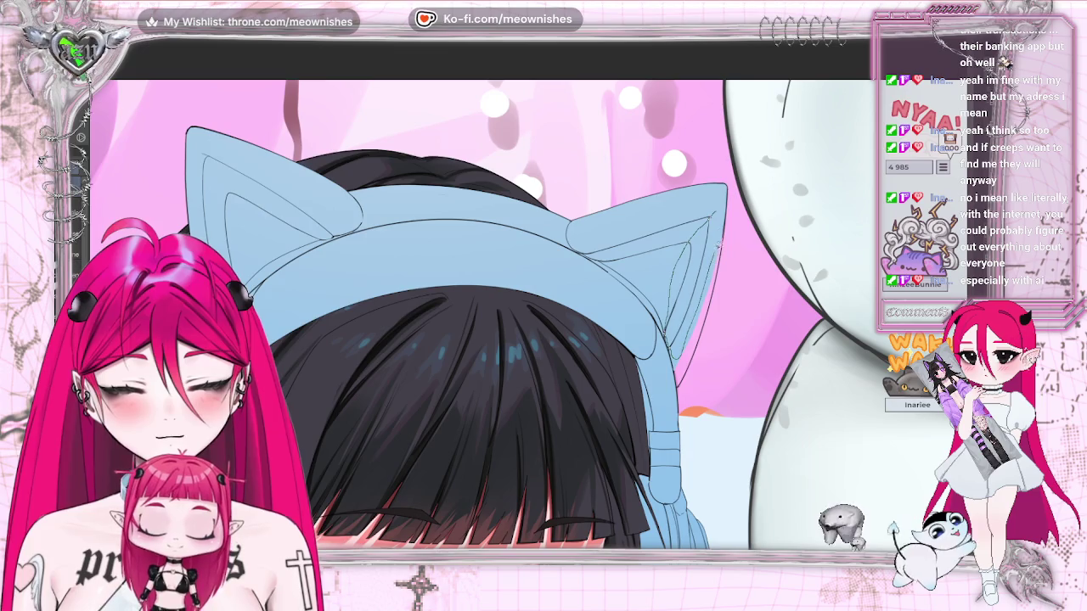
Nudge the selected right-ear inner line slightly with Free Transform (Ctrl+T).
key(ctrl+t)
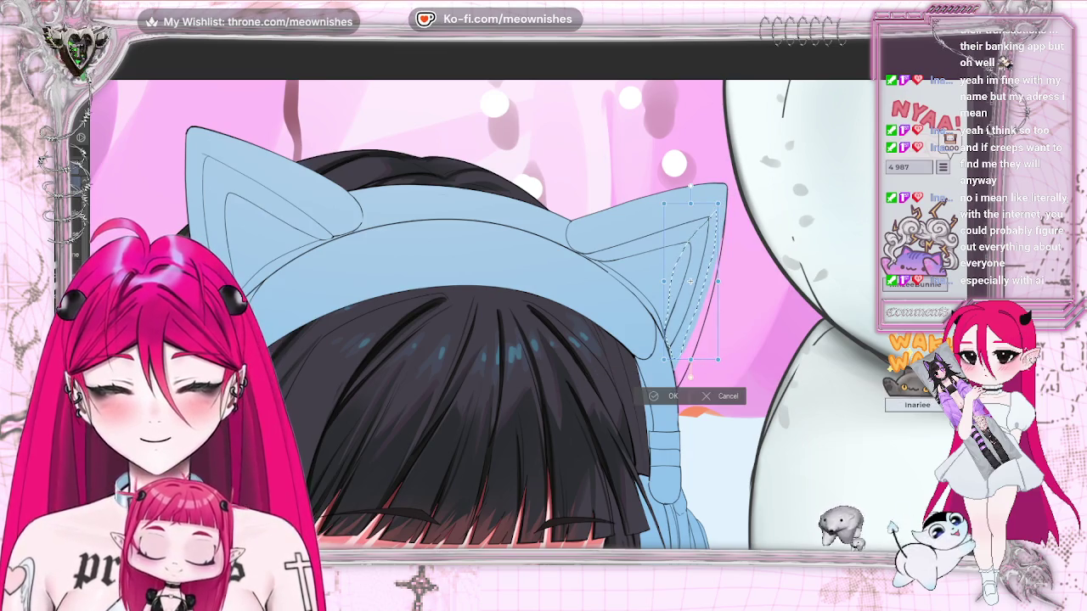
drag(690, 280, 692, 288)
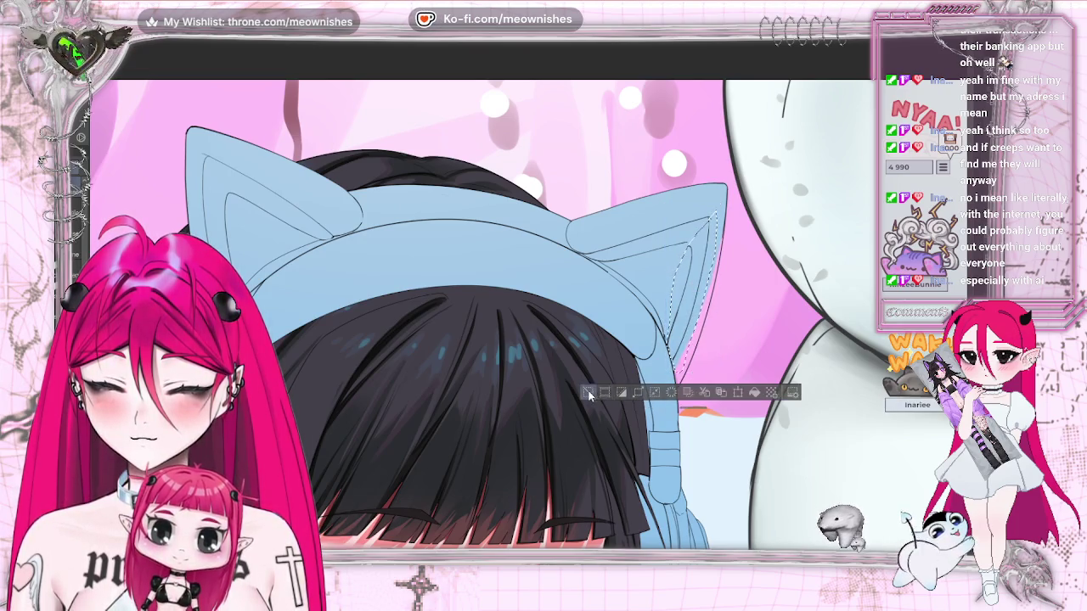
key(Return)
scroll(527, 303, down, 3)
scroll(527, 303, down, 3)
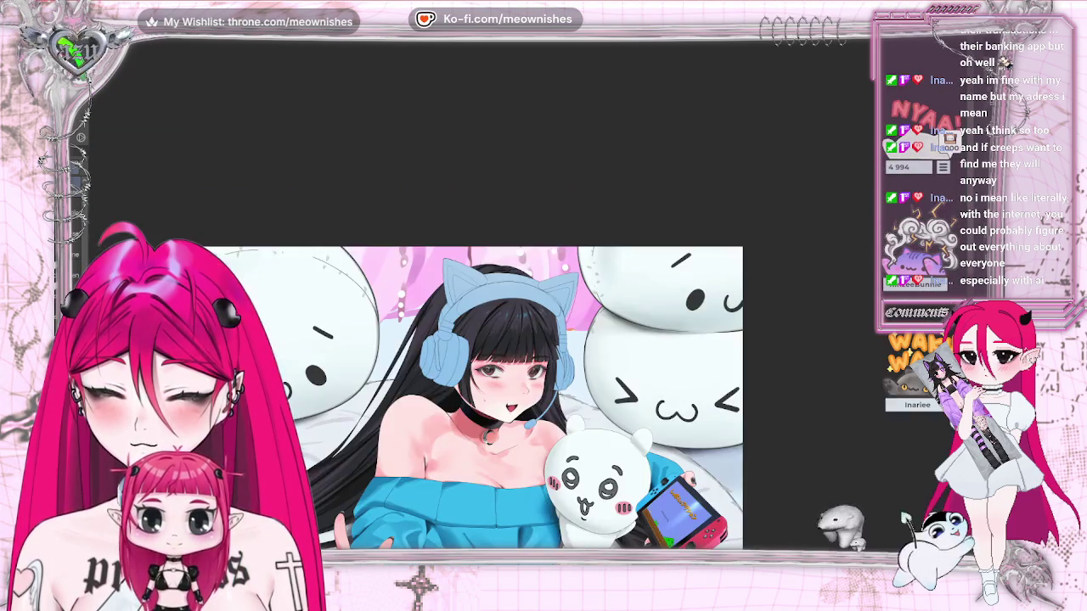
Review the face and headphones by flipping the canvas and zooming in and out.
key(h)
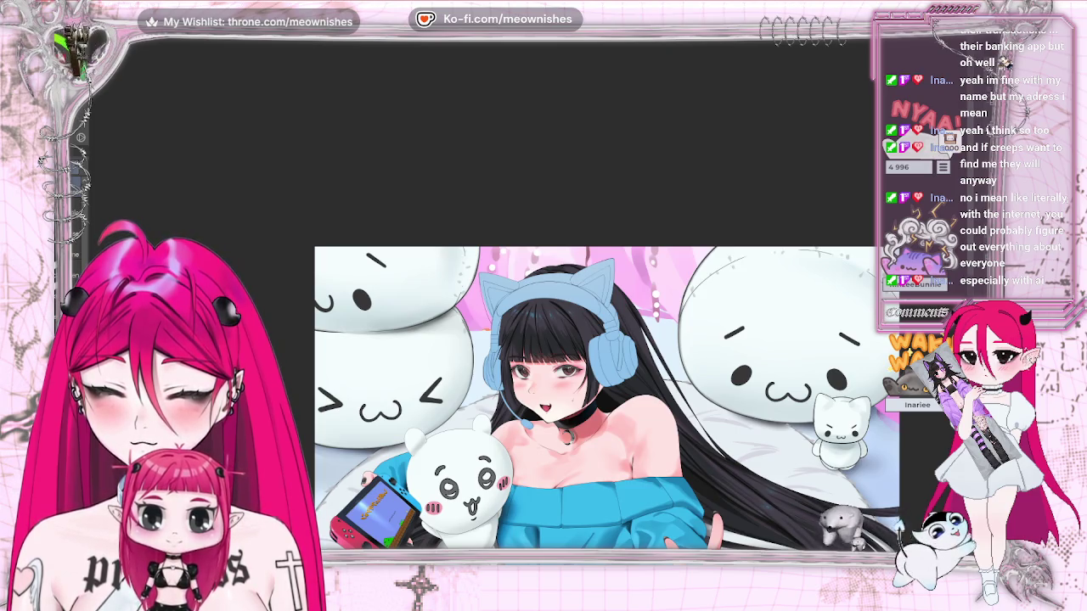
key(h)
key(ctrl+plus)
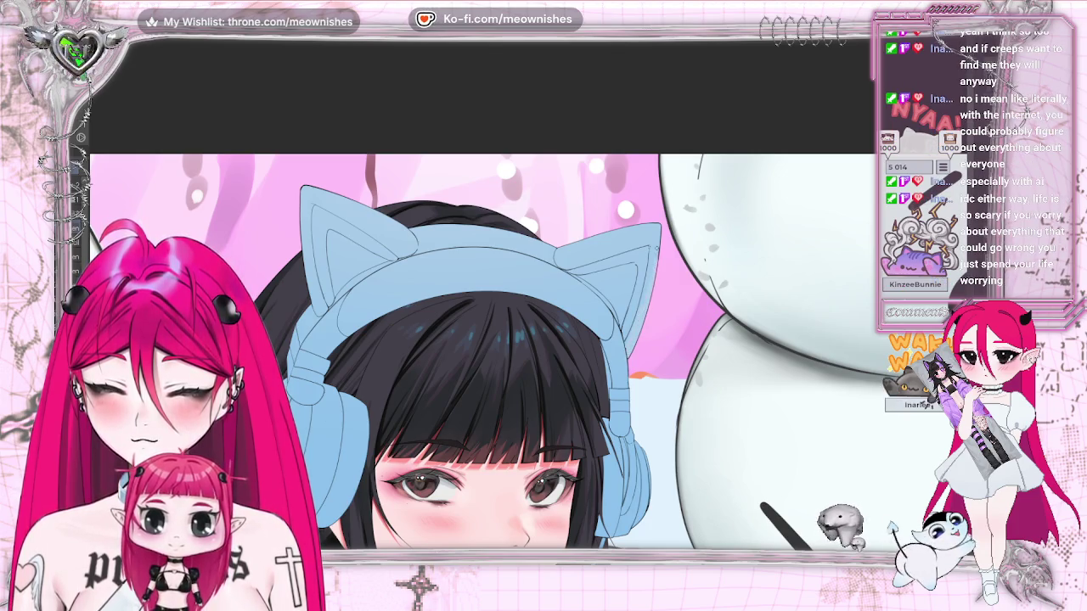
key(ctrl+0)
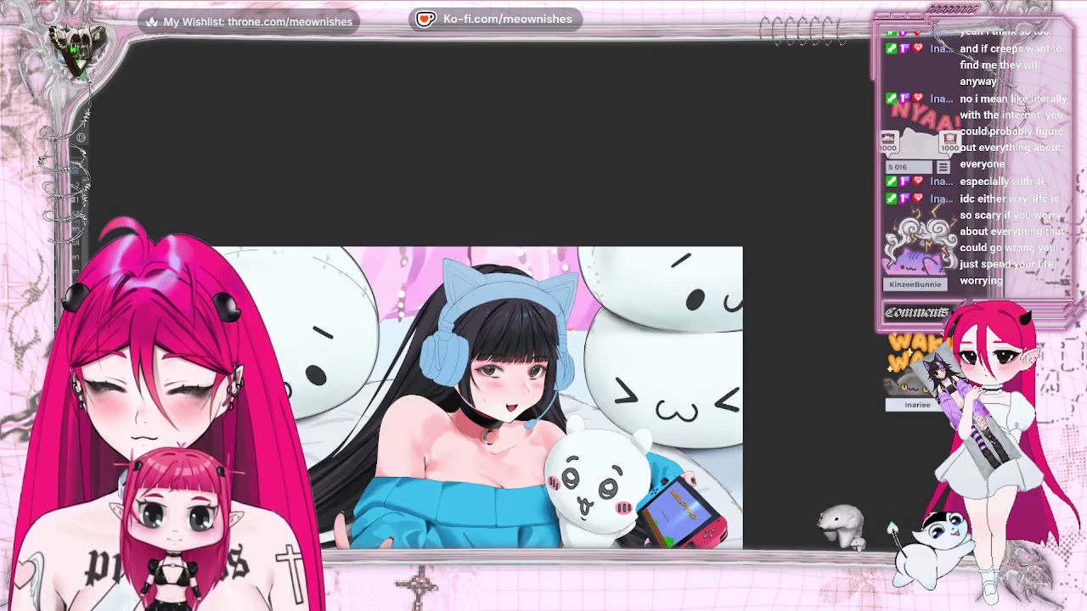
key(h)
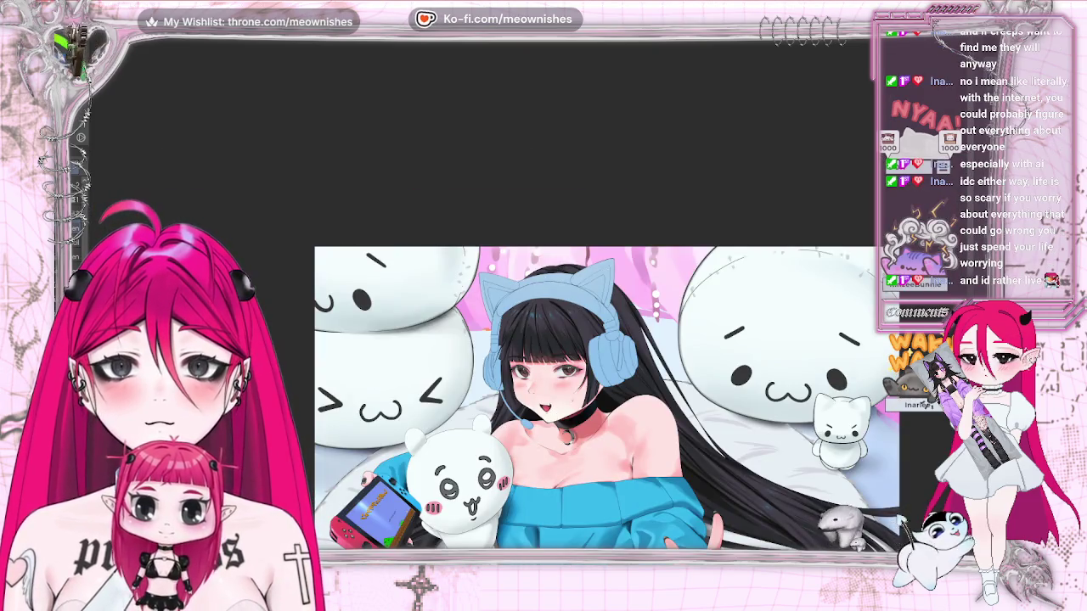
key(ctrl+0)
key(ctrl+plus)
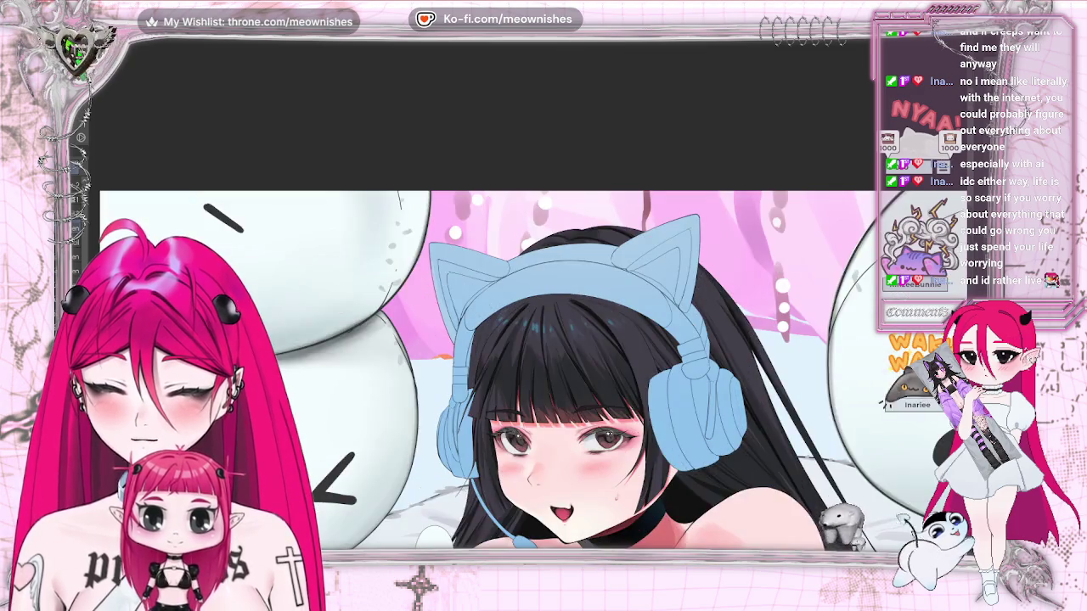
key(ctrl+plus)
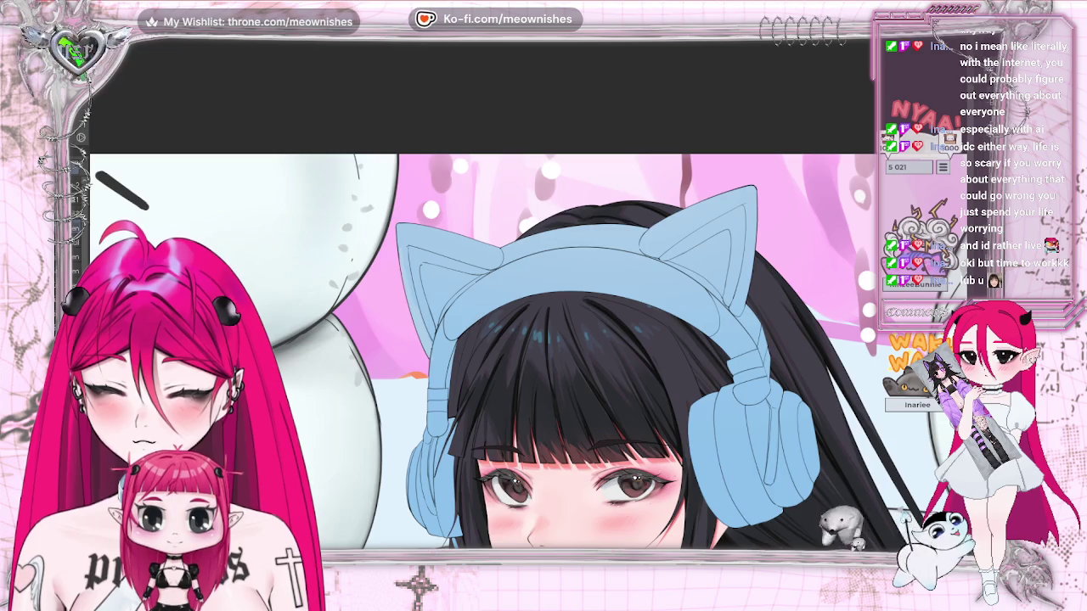
key(ctrl+minus)
key(ctrl+minus)
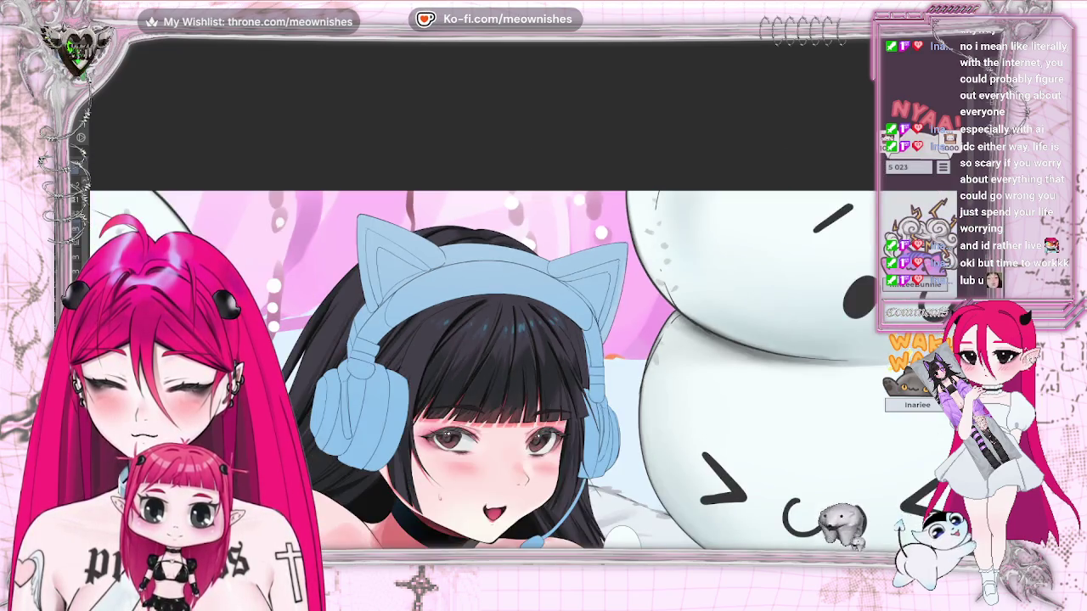
key(ctrl+minus)
key(ctrl+plus)
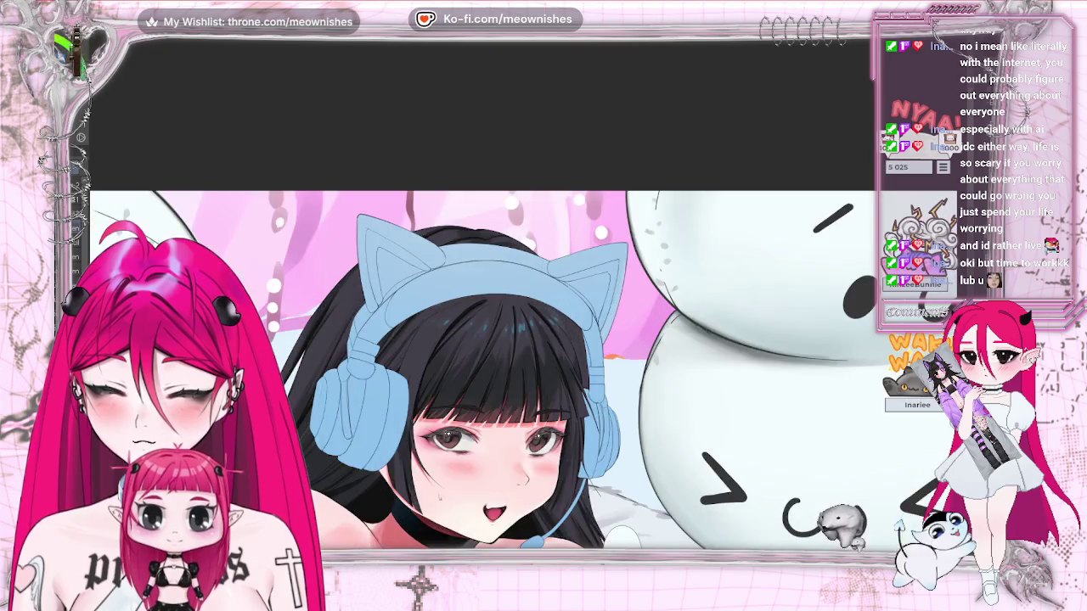
key(ctrl+plus)
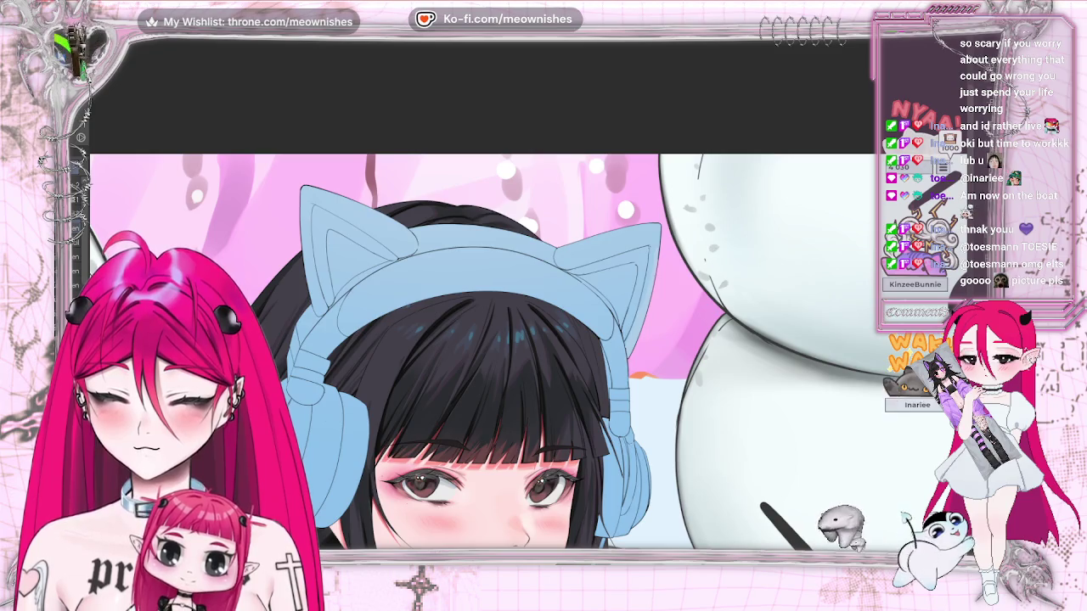
Fill the cat-ear headphones with flat light blue, then flip and zoom the canvas to check.
click(381, 228)
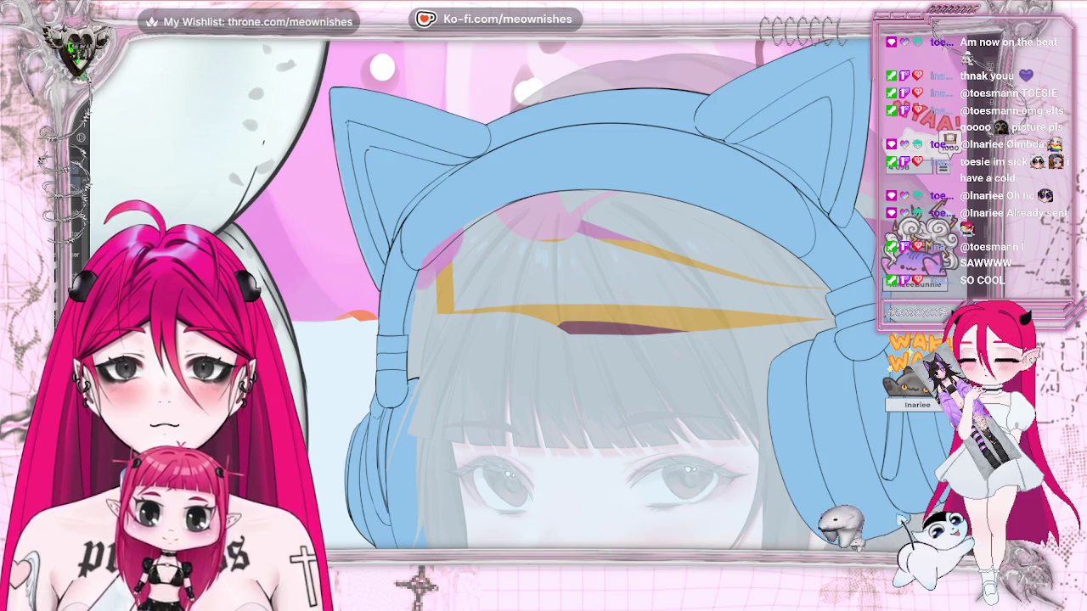
key(h)
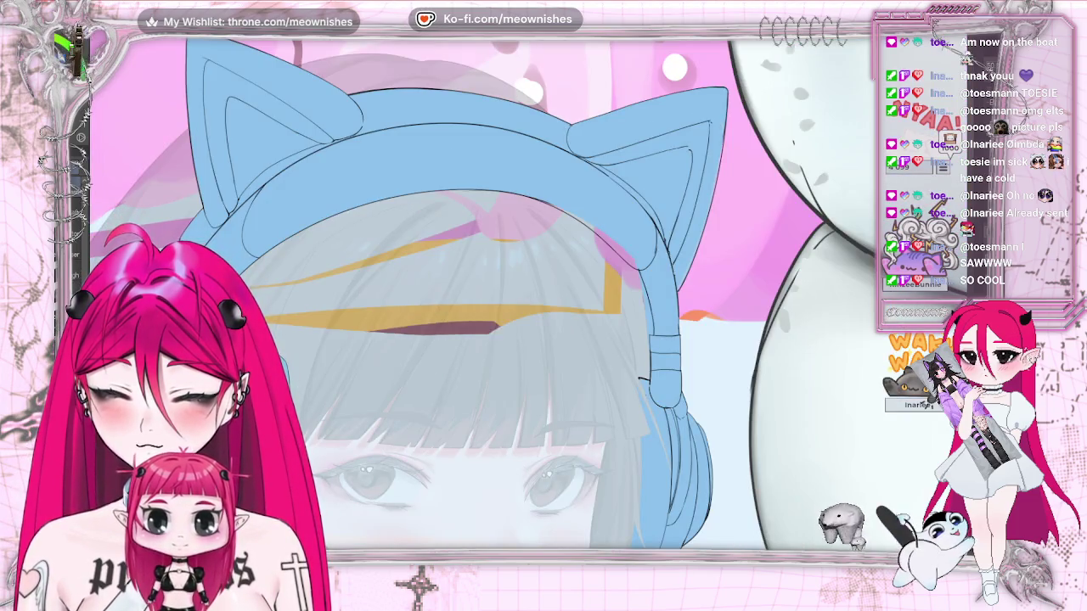
key(ctrl+minus)
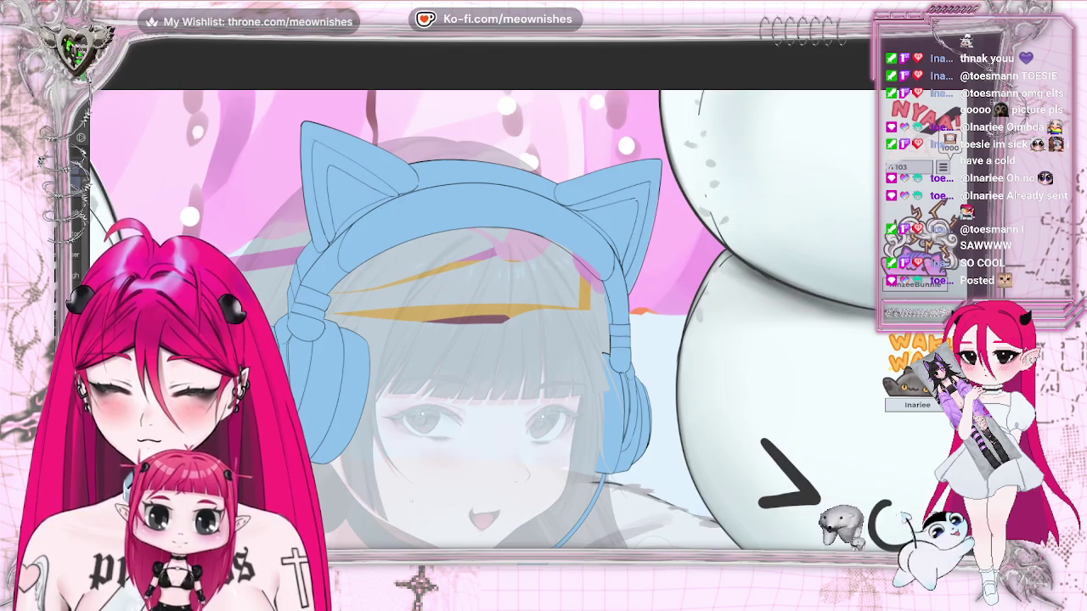
key(ctrl+plus)
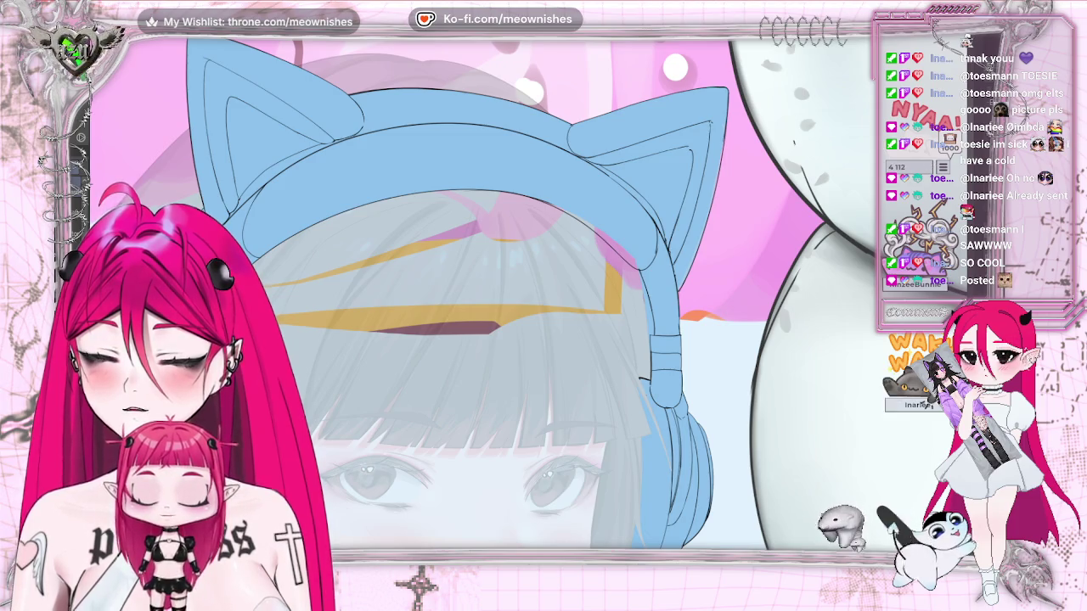
scroll(522, 293, left, 3)
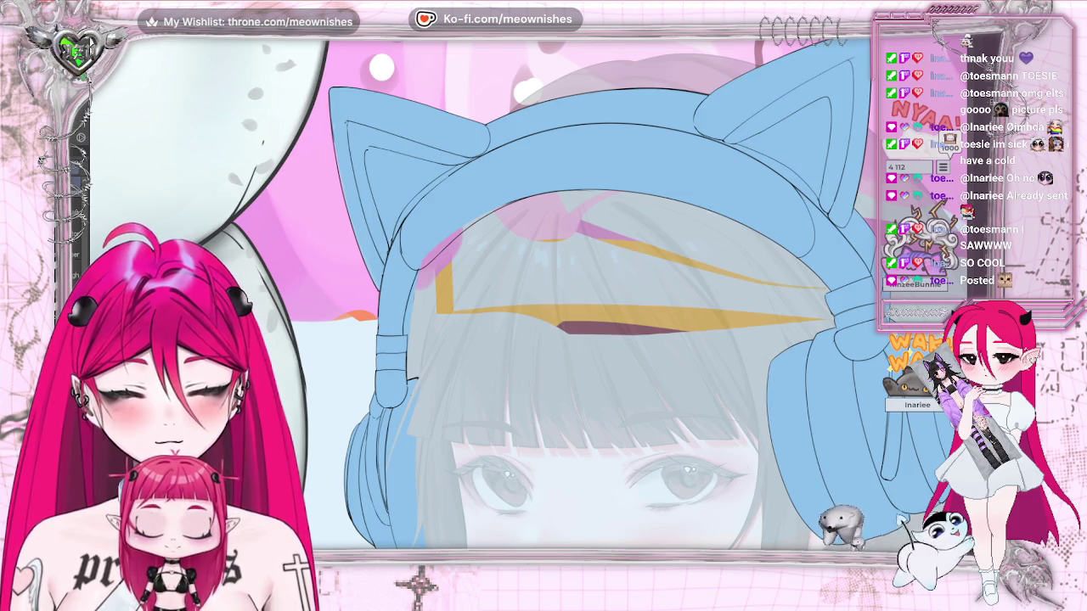
Check the headphones by zooming and flipping, then undo the light-blue fill to expose the line art.
scroll(539, 280, down, 1)
scroll(539, 280, down, 3)
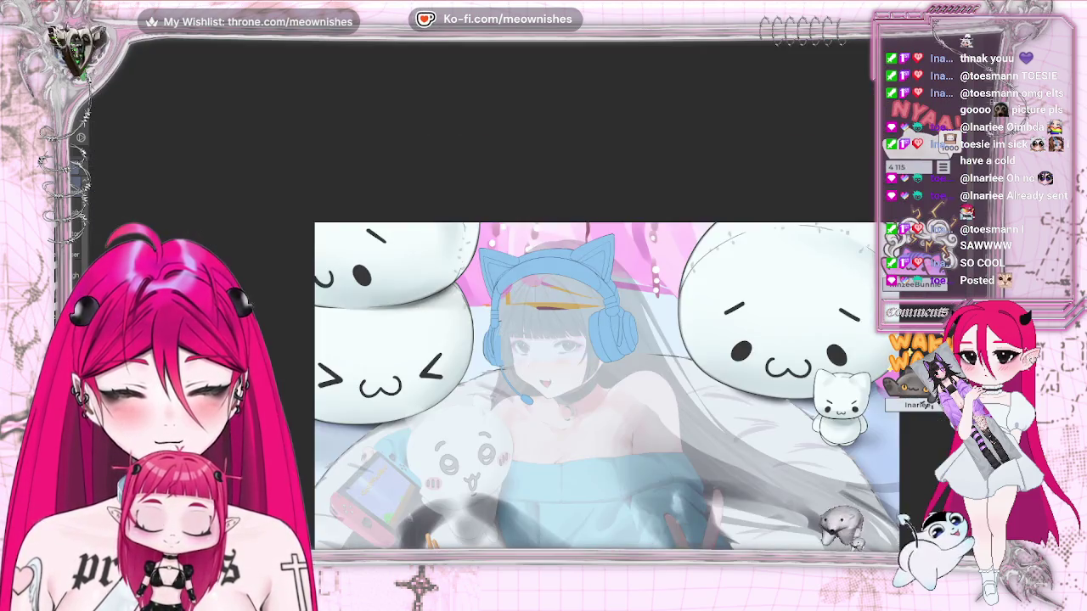
scroll(540, 291, up, 2)
scroll(540, 290, up, 2)
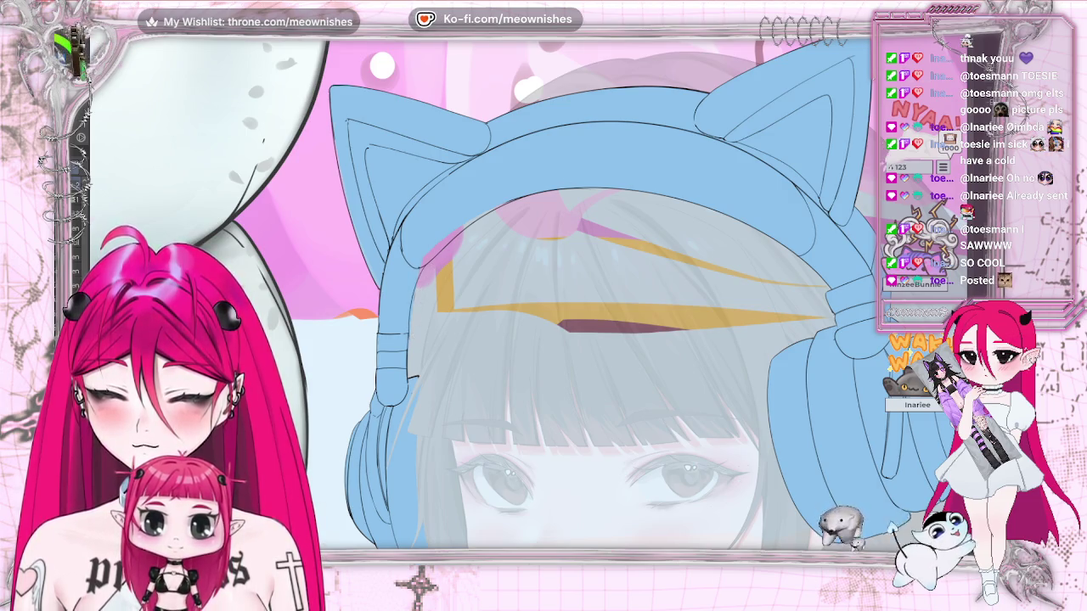
scroll(479, 293, down, 2)
scroll(480, 293, down, 2)
scroll(450, 386, down, 2)
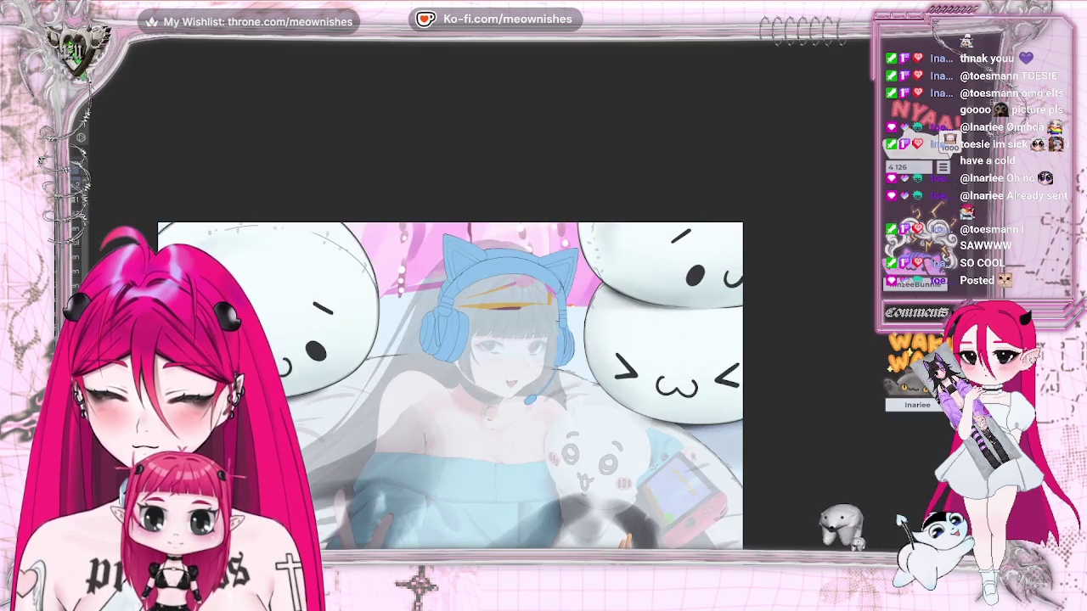
scroll(521, 327, up, 2)
scroll(520, 327, up, 2)
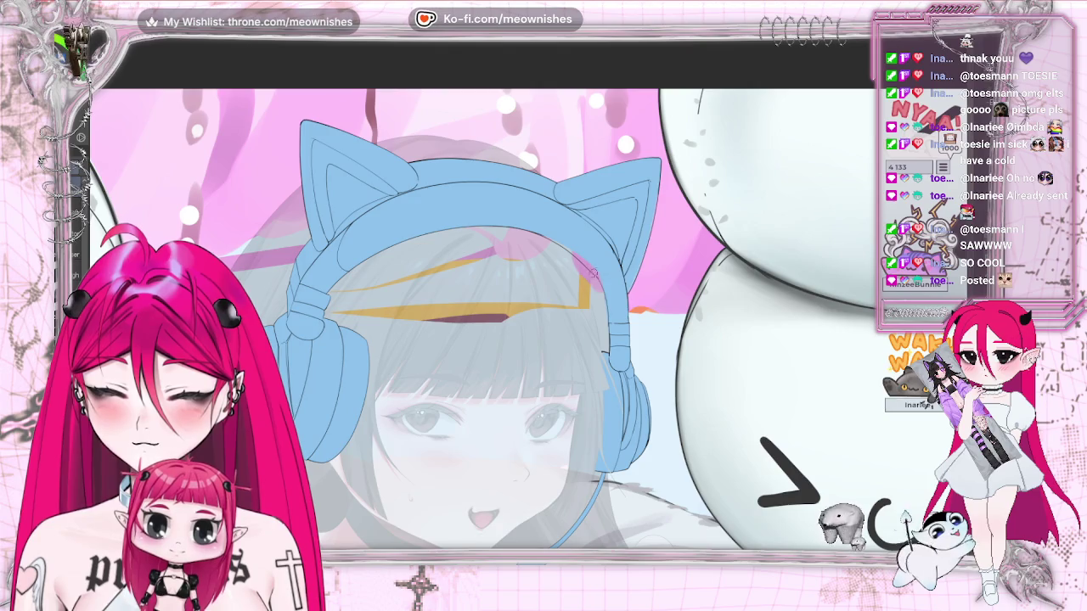
key(h)
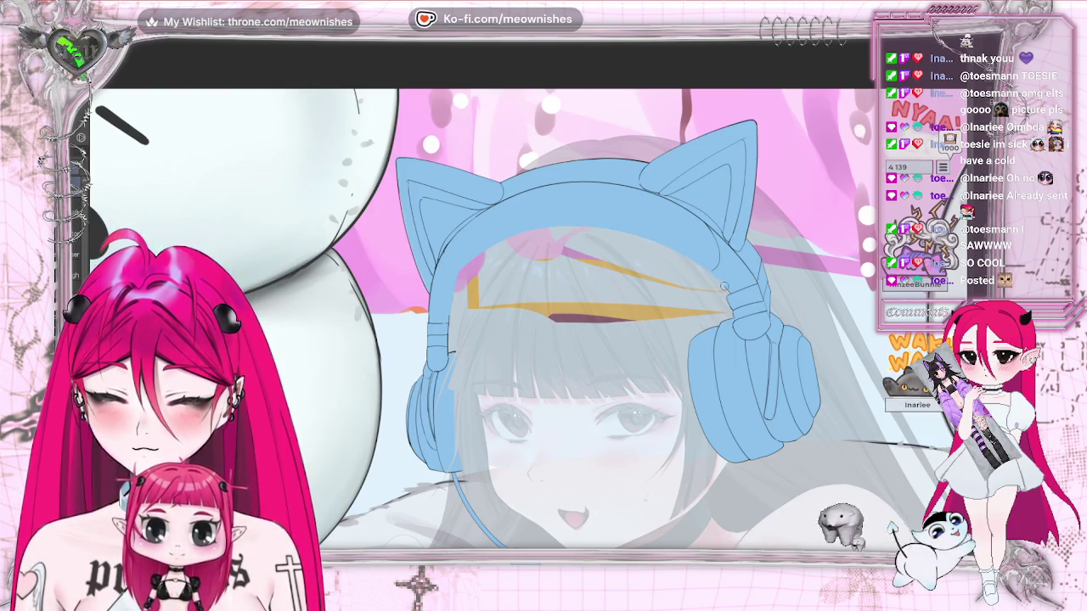
key(h)
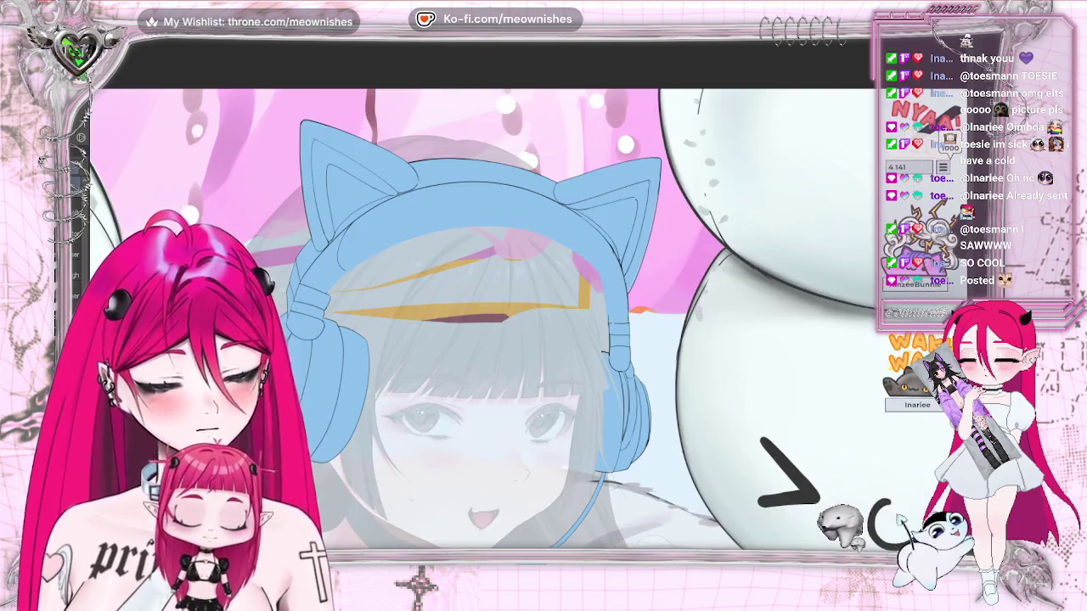
key(ctrl+z)
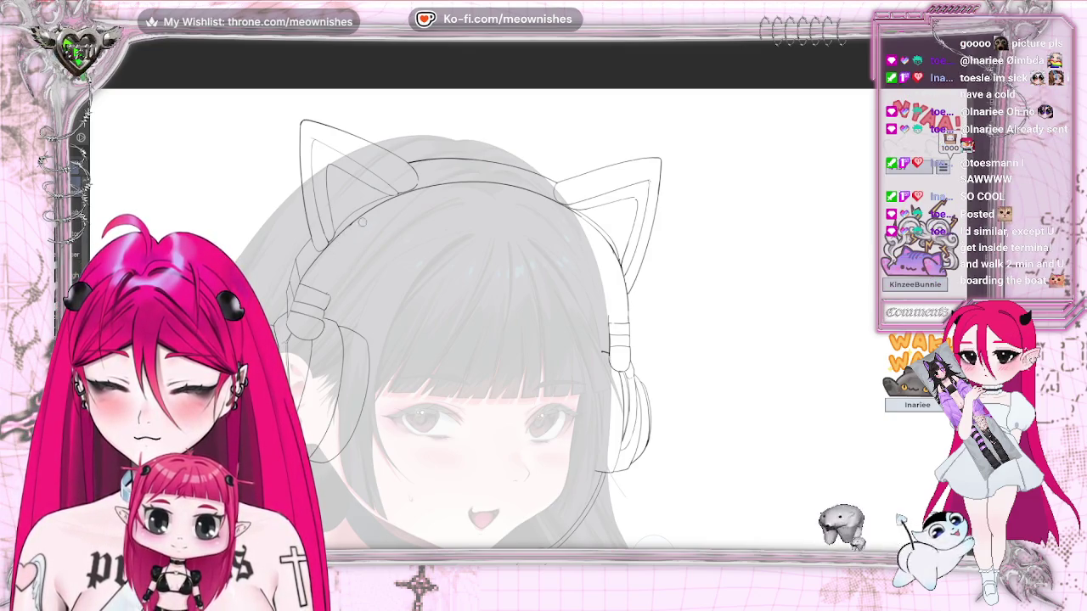
Draw a line along the top of the headband after rotating and flipping the view.
key(h)
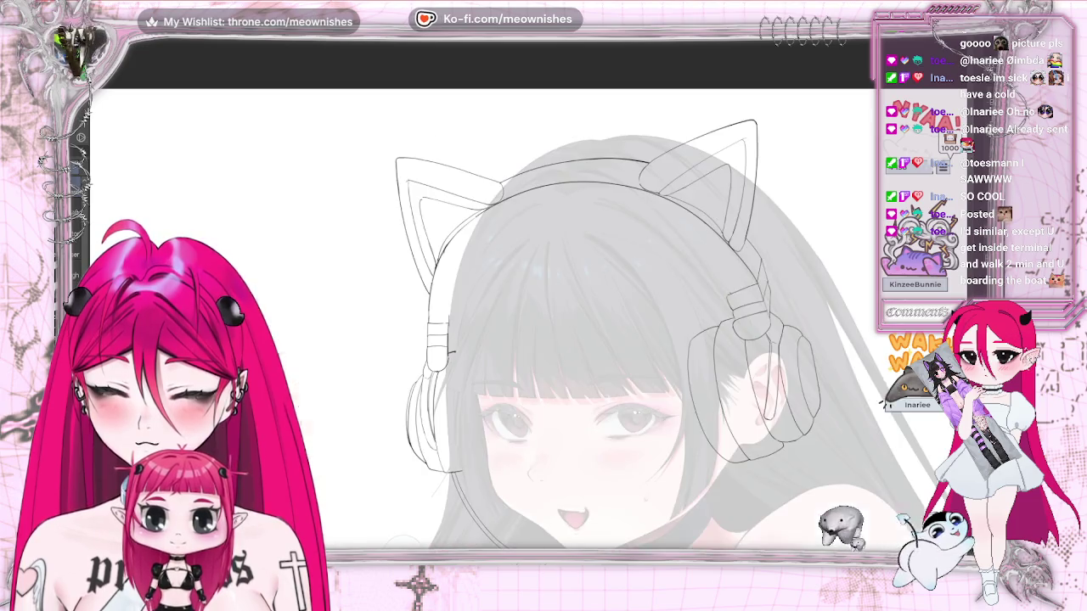
key(h)
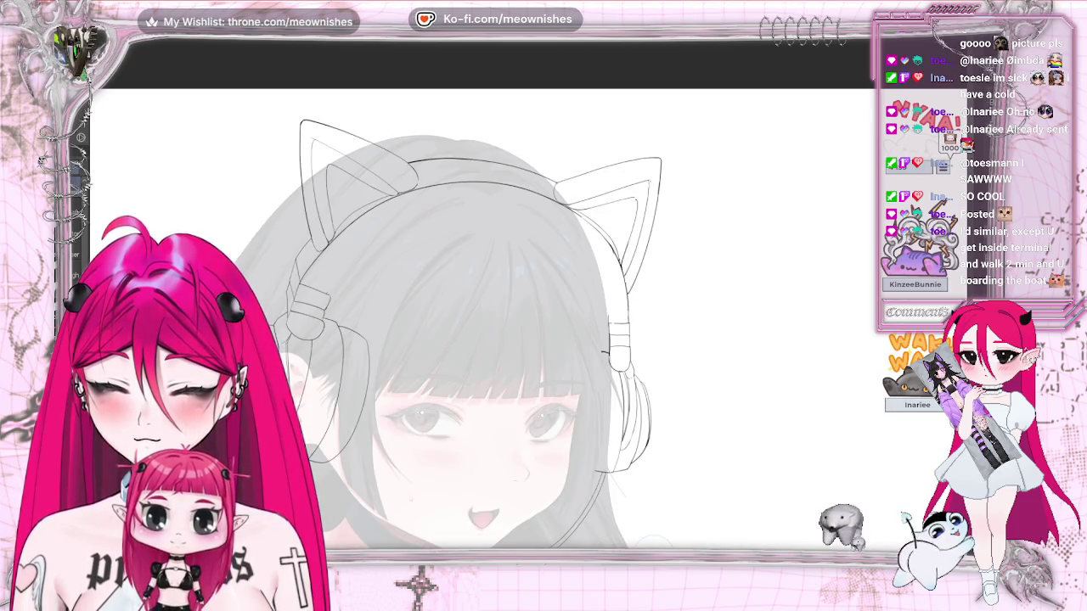
key(ctrl+Right)
key(ctrl+Right)
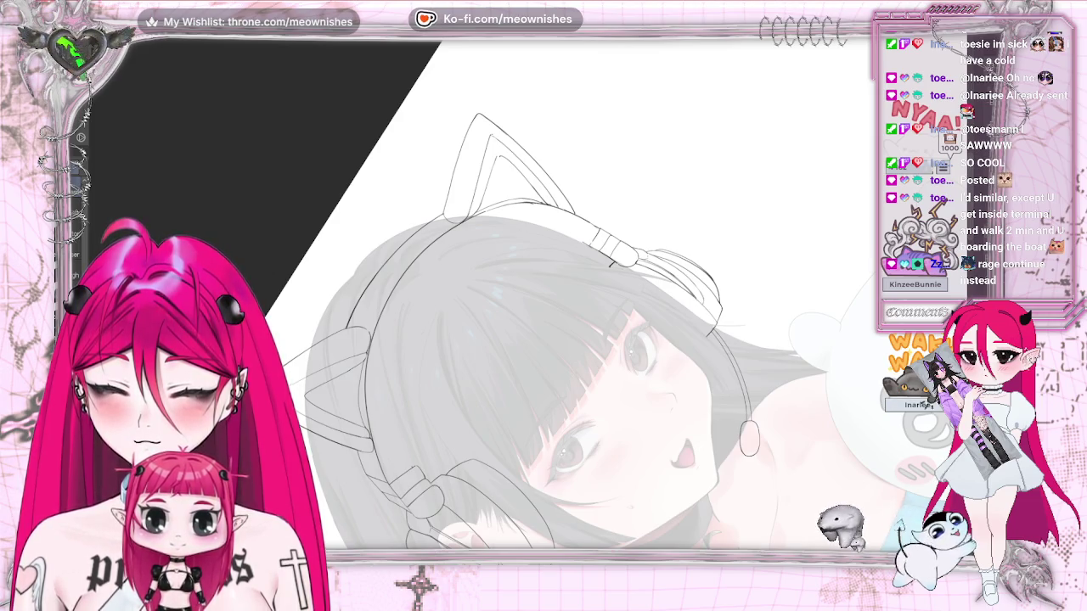
key(Home)
key(h)
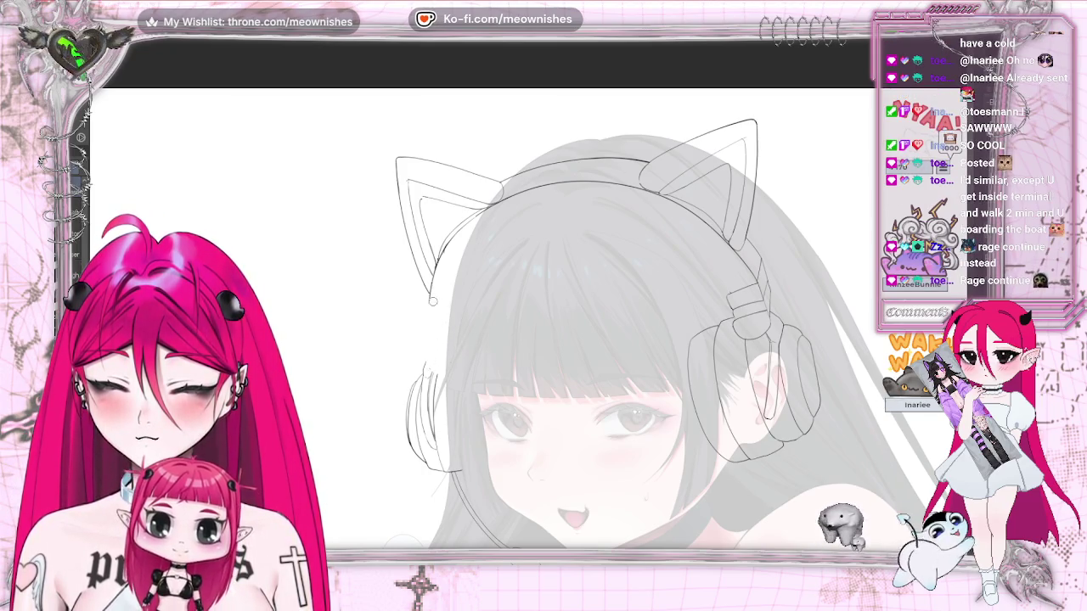
key(h)
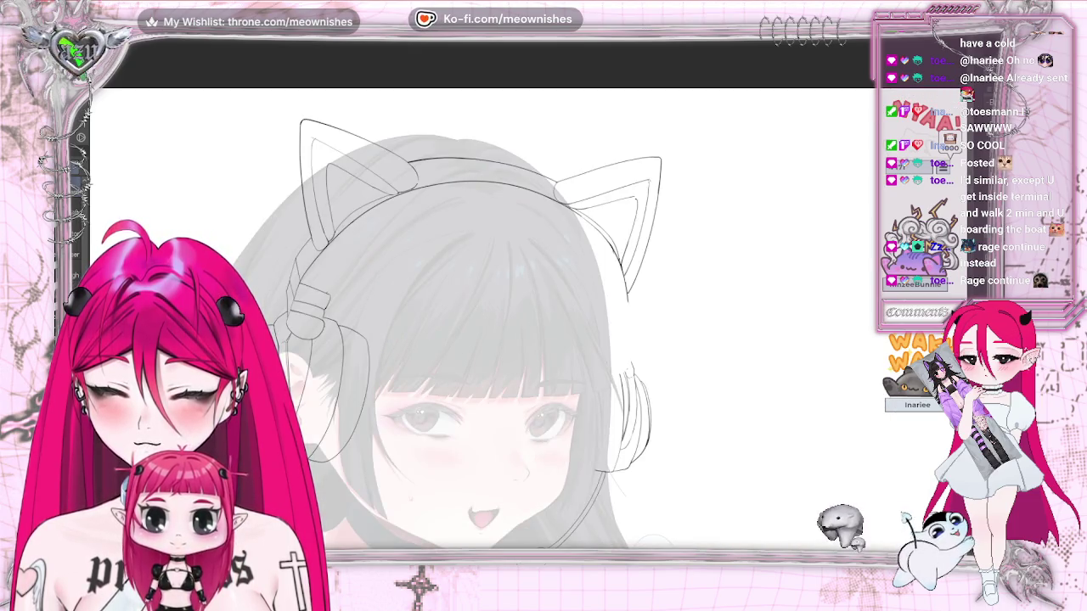
key(minus)
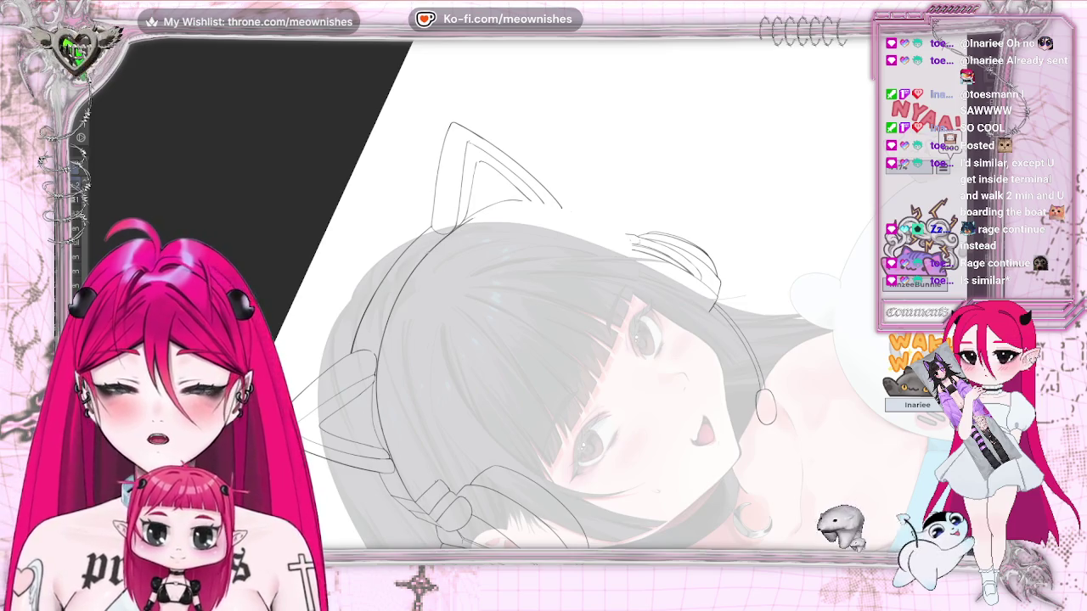
drag(456, 226, 588, 221)
Undo the stray stroke and duplicate the left connector piece onto the right earcup.
key(5)
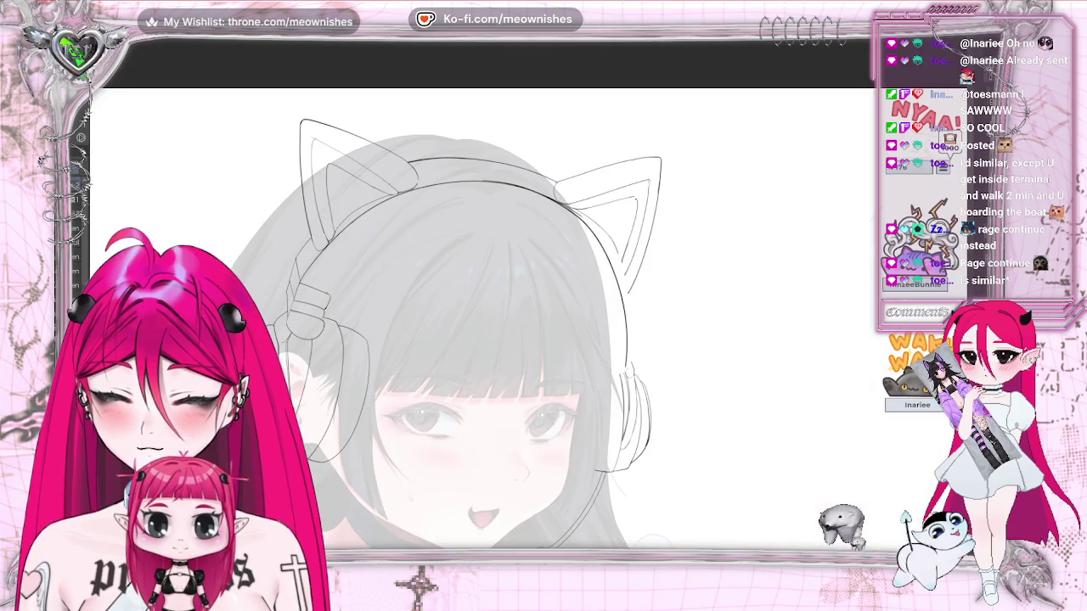
key(m)
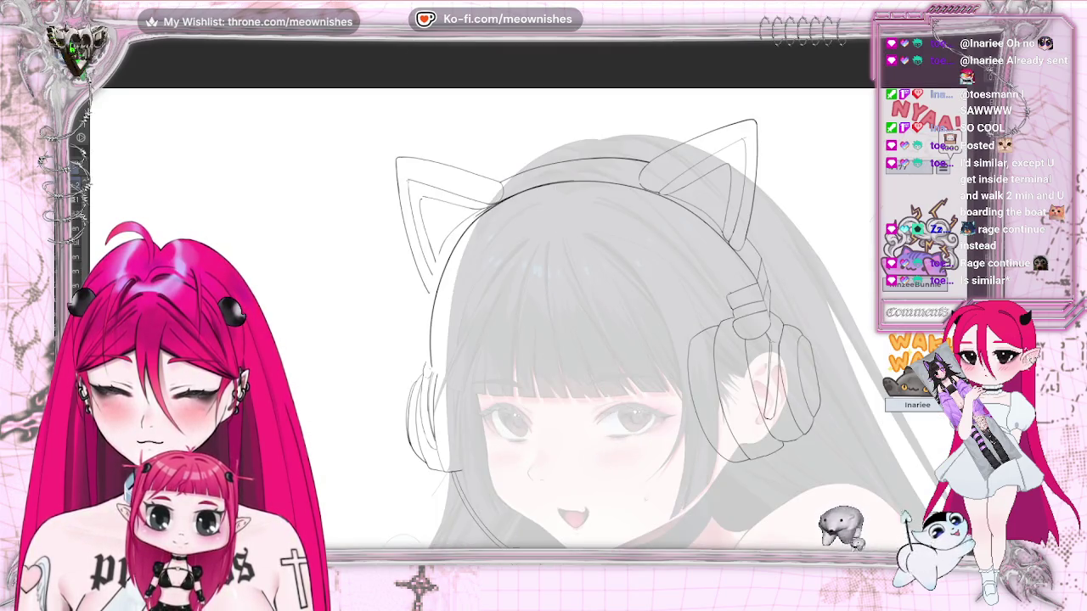
key(ctrl+z)
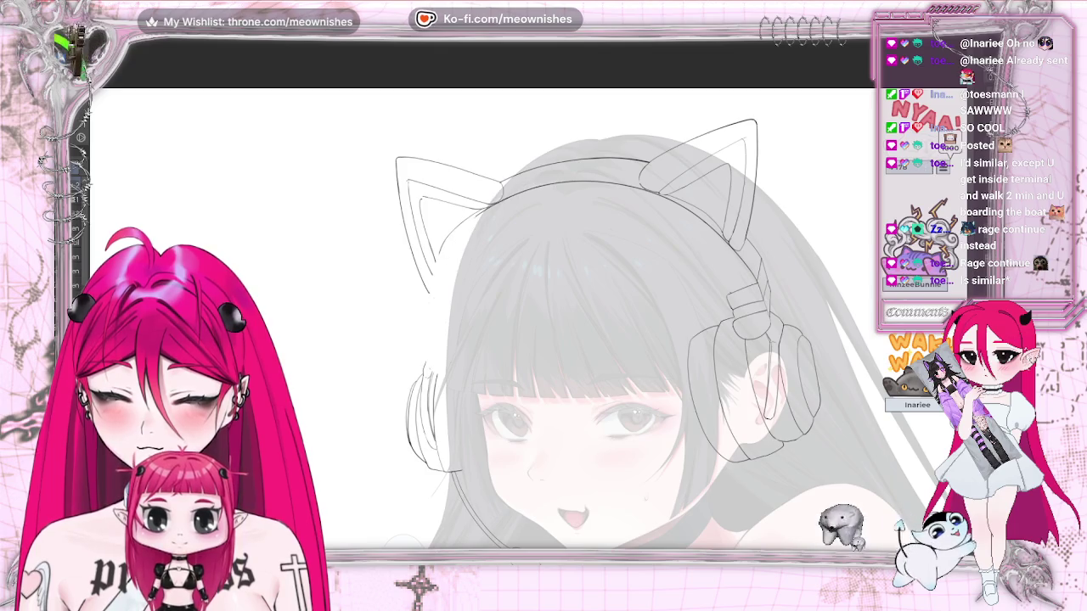
key(6)
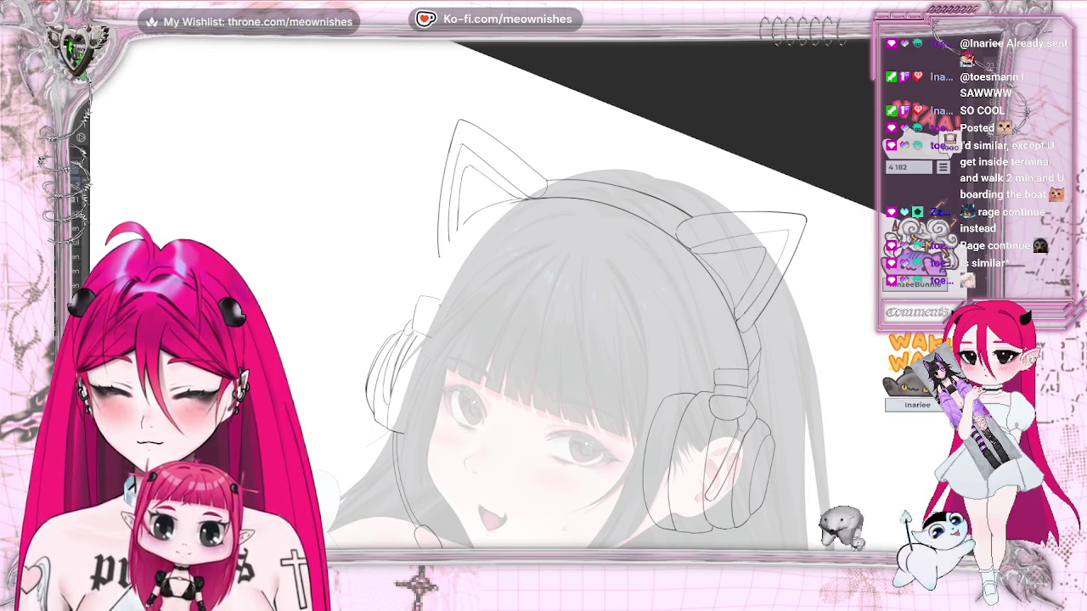
key(ctrl+0)
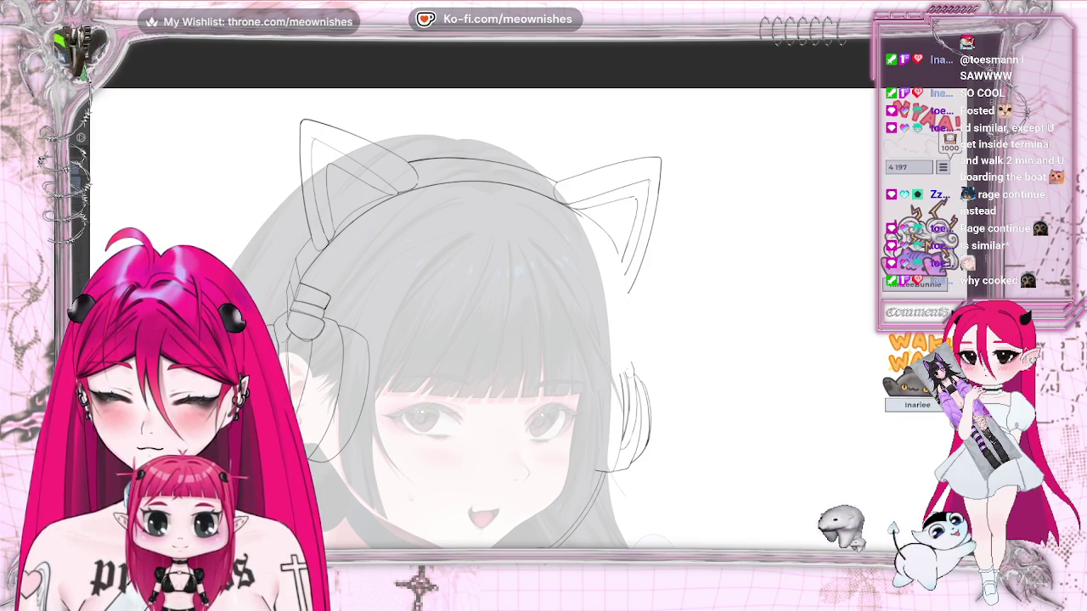
drag(312, 327, 635, 355)
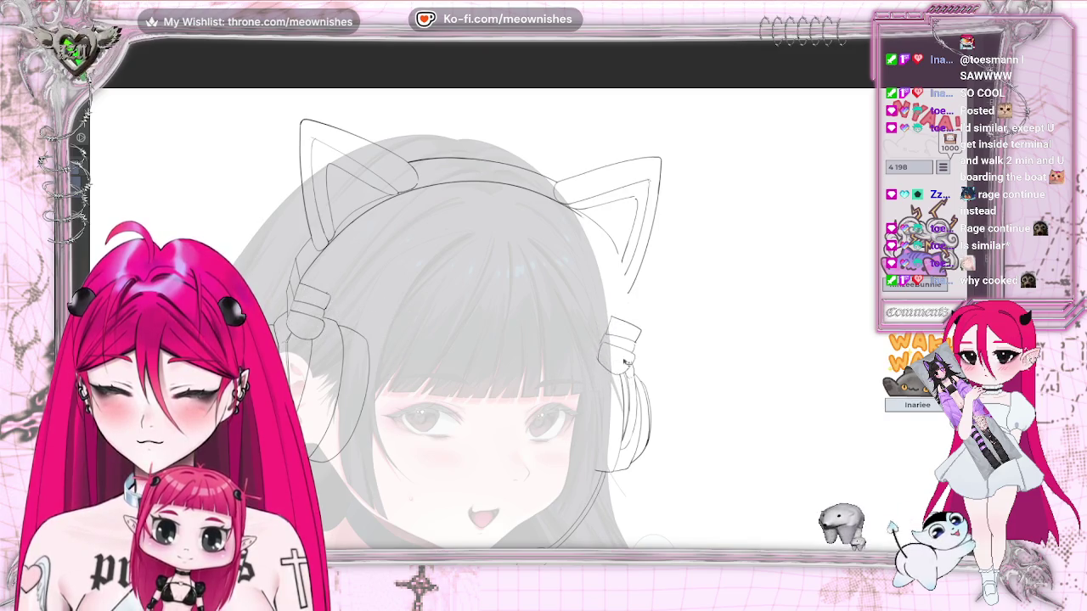
Apply an initial transform to the copied connector and recenter the view on the right headphone.
key(ctrl+t)
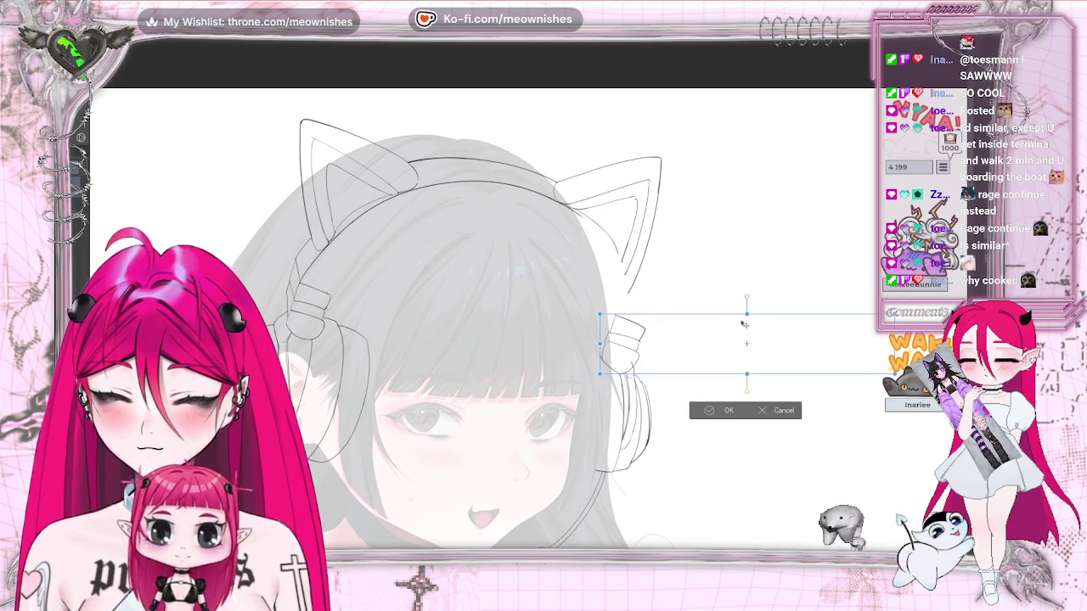
click(764, 414)
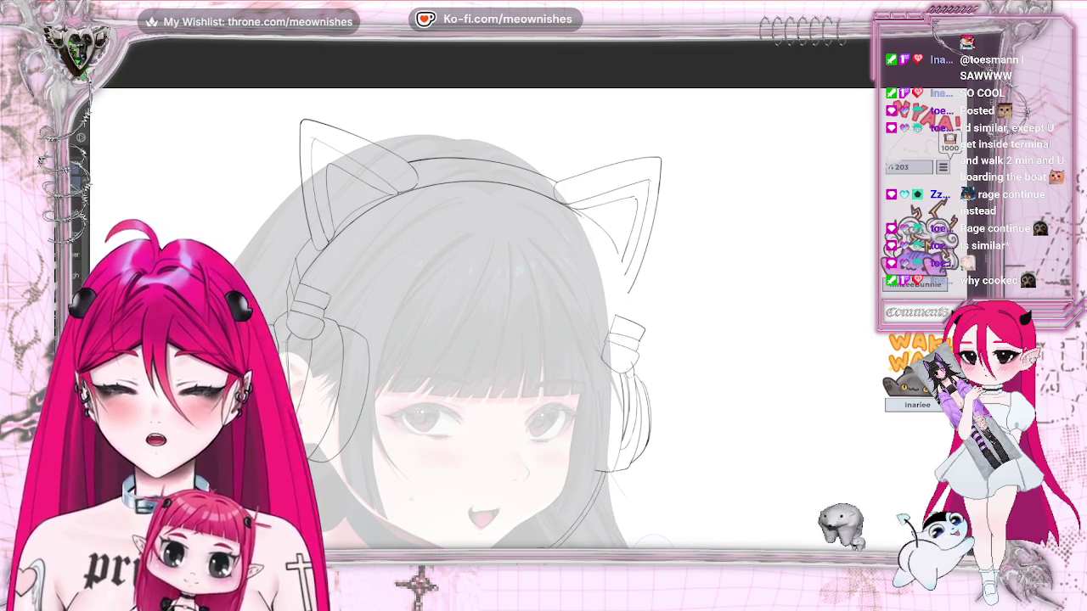
drag(873, 327, 812, 327)
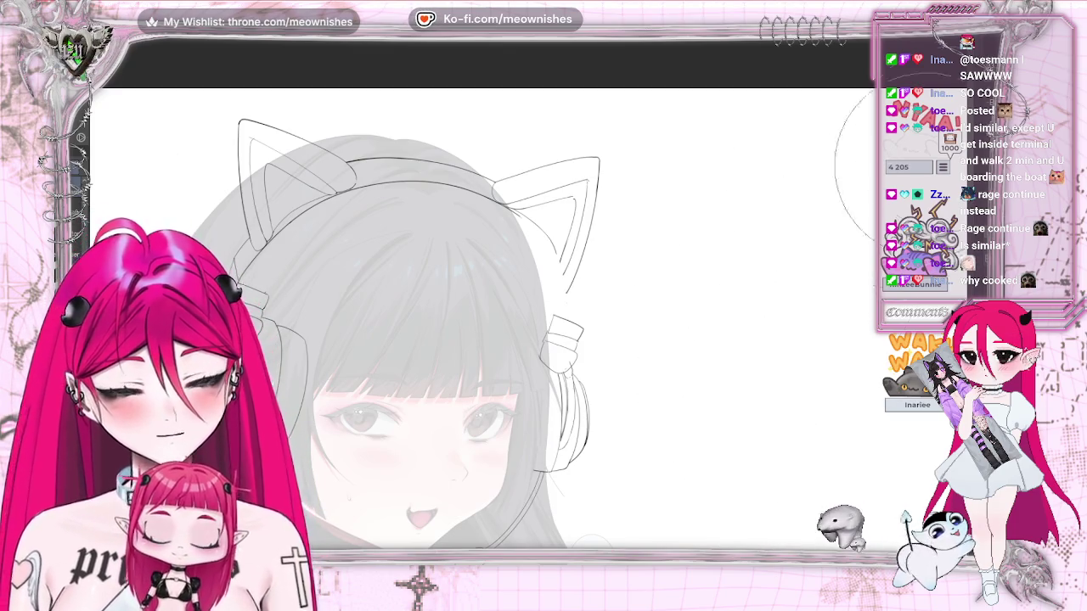
key(ctrl+0)
scroll(523, 303, up, 5)
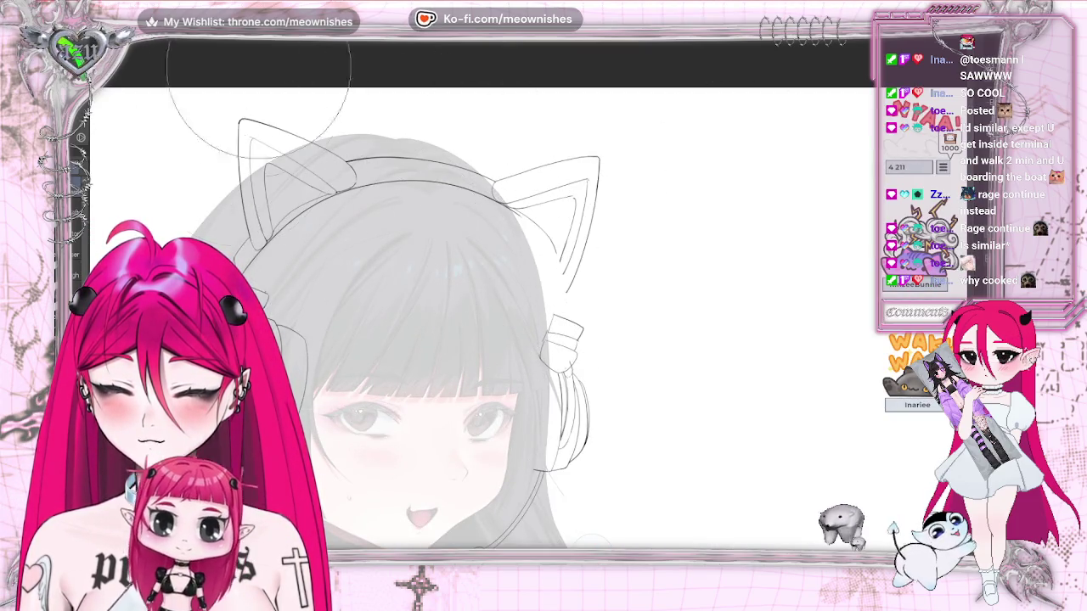
Nudge and reshape the connector to fit the right earcup, then mirror the view to check.
key(ctrl+t)
drag(601, 318, 577, 320)
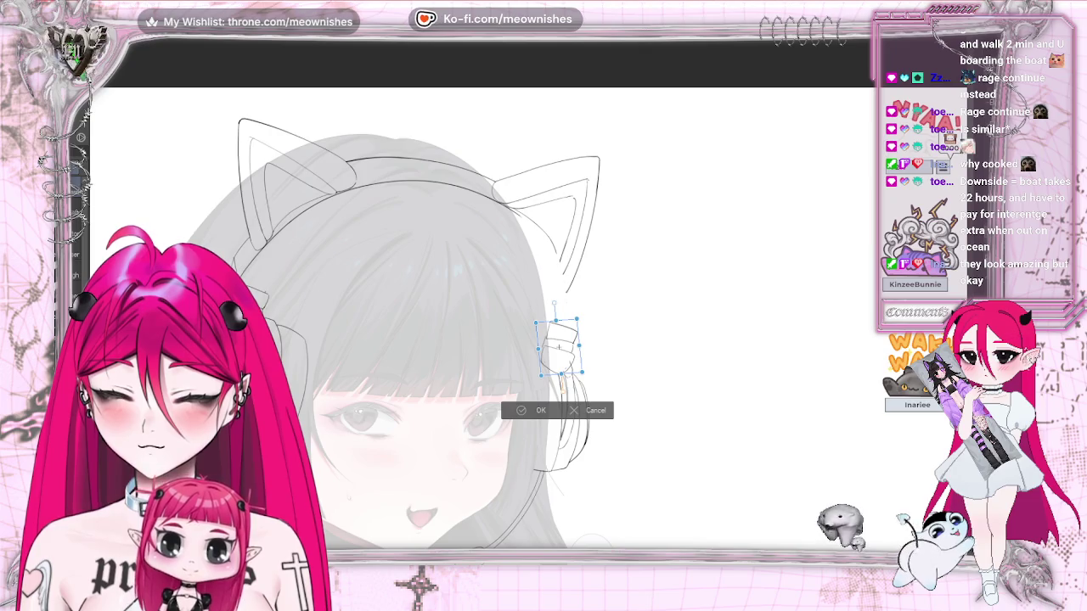
drag(580, 320, 571, 355)
click(535, 392)
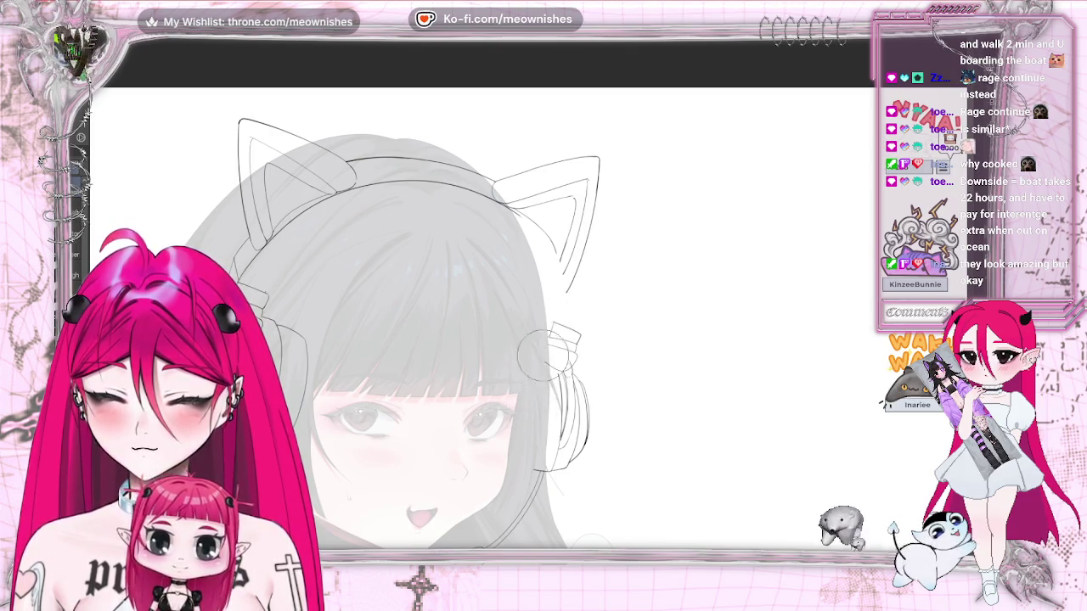
key(m)
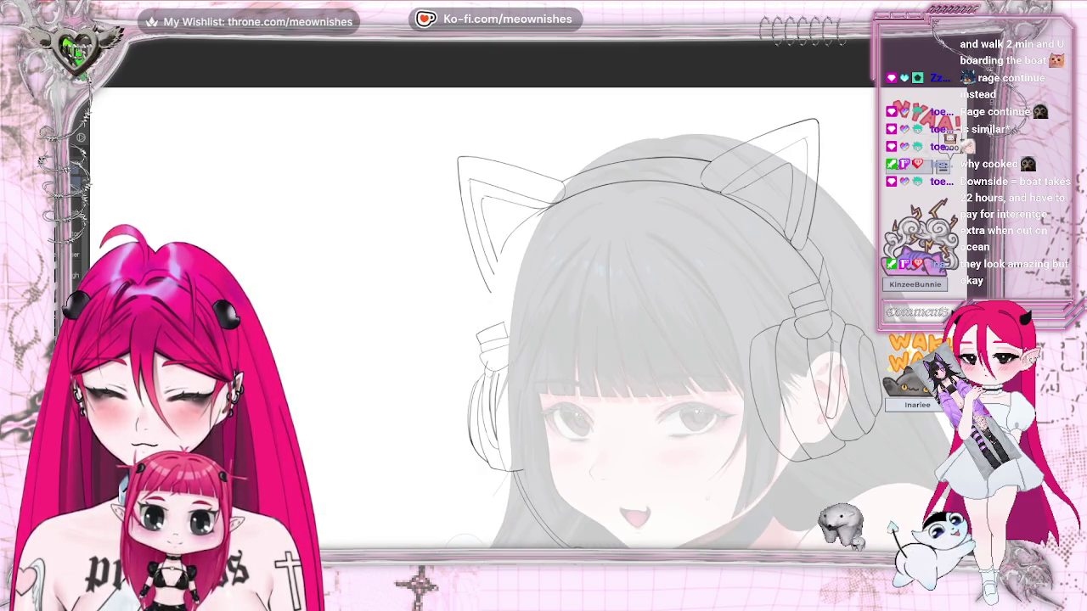
key(ctrl+plus)
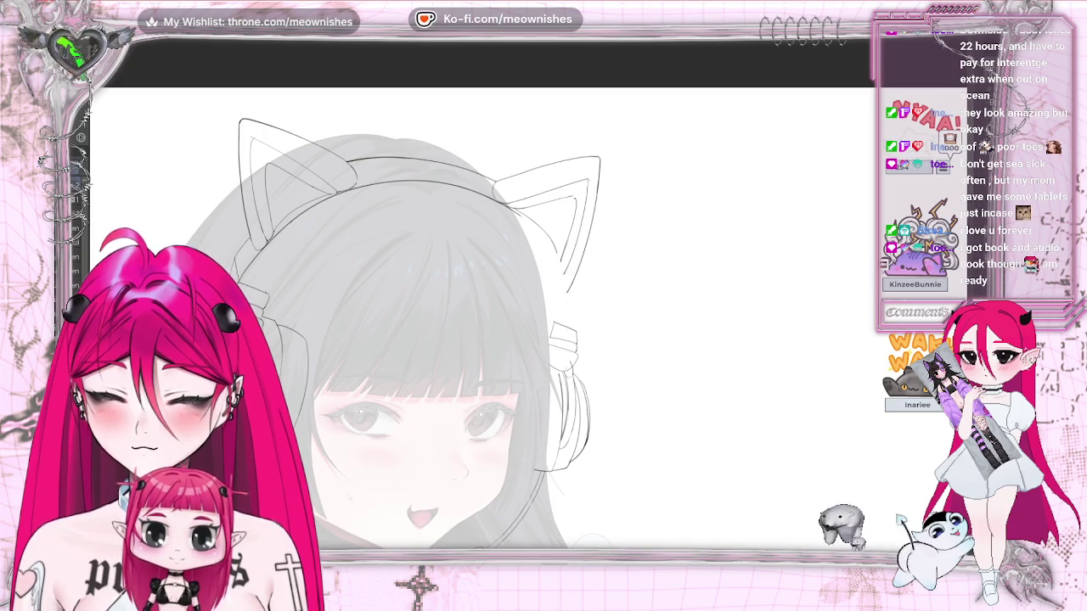
key(m)
key(m)
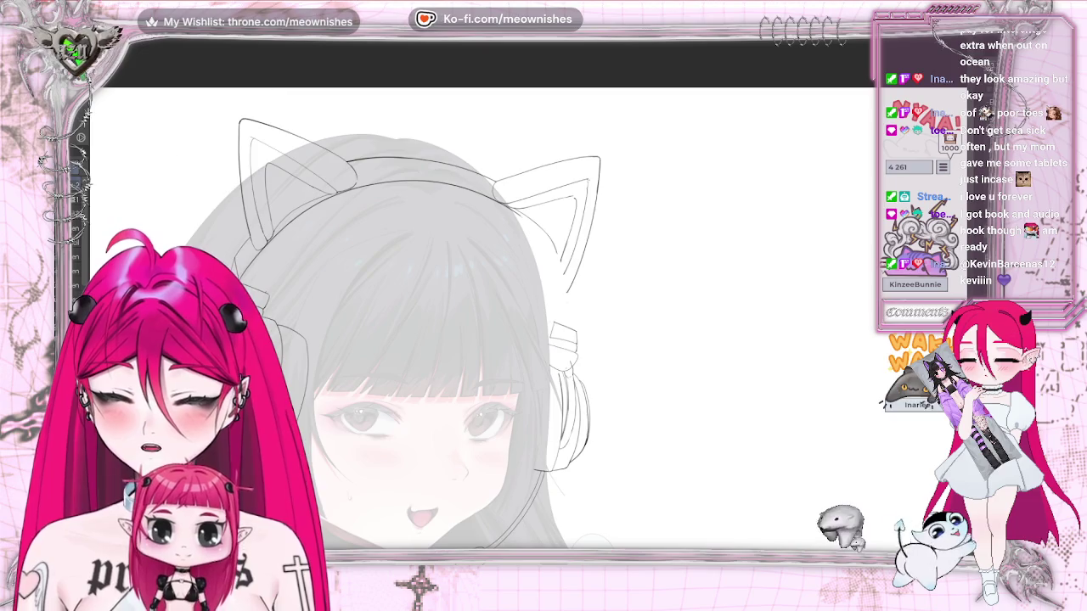
Slightly reshape the right connector stroke with a transform and mirror the view to compare.
key(ctrl+t)
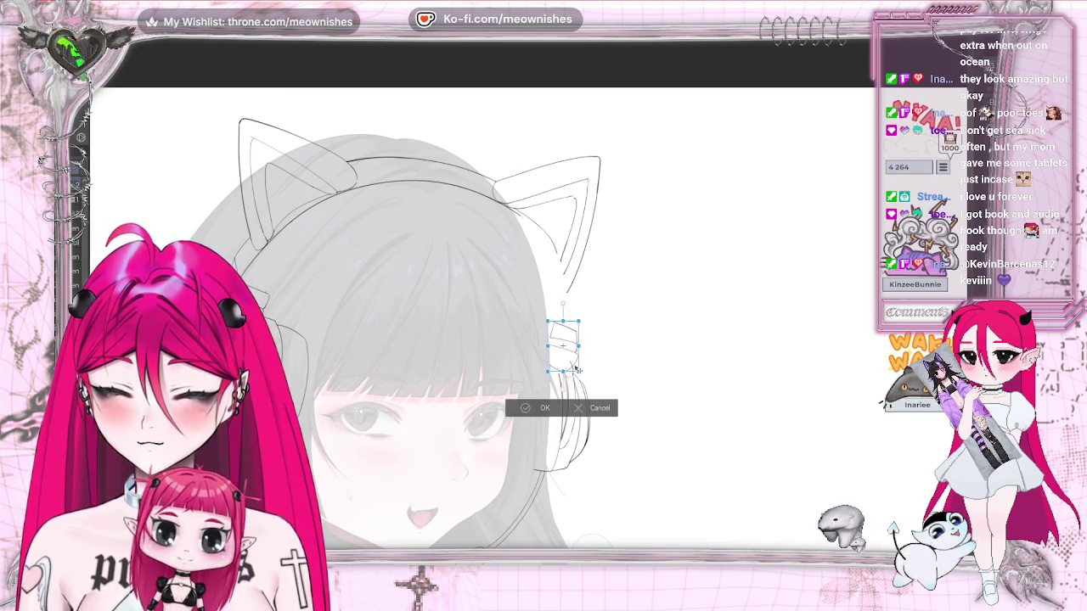
drag(575, 370, 582, 376)
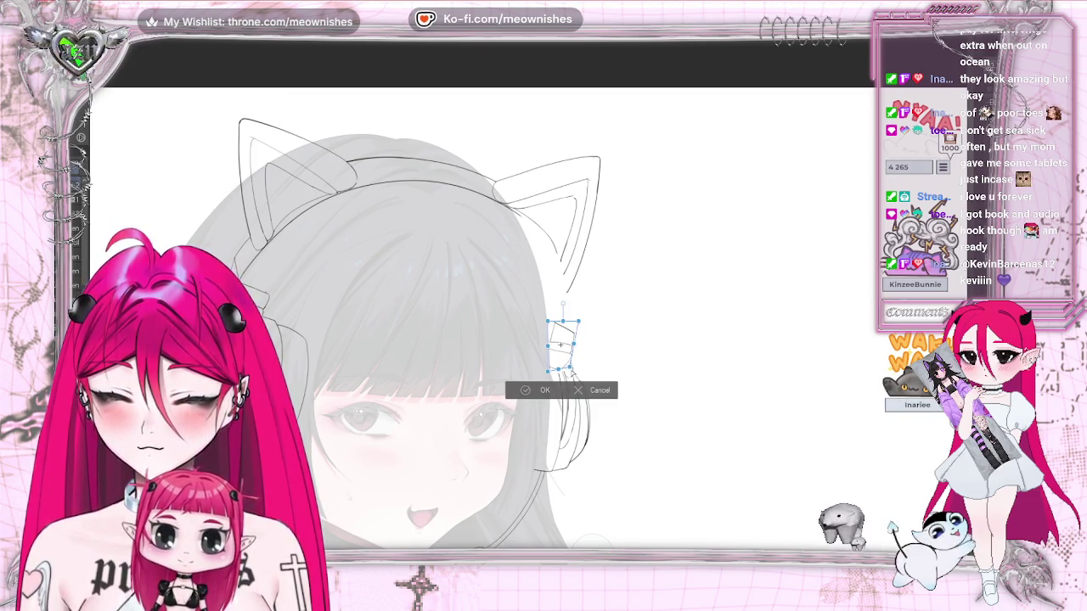
key(Return)
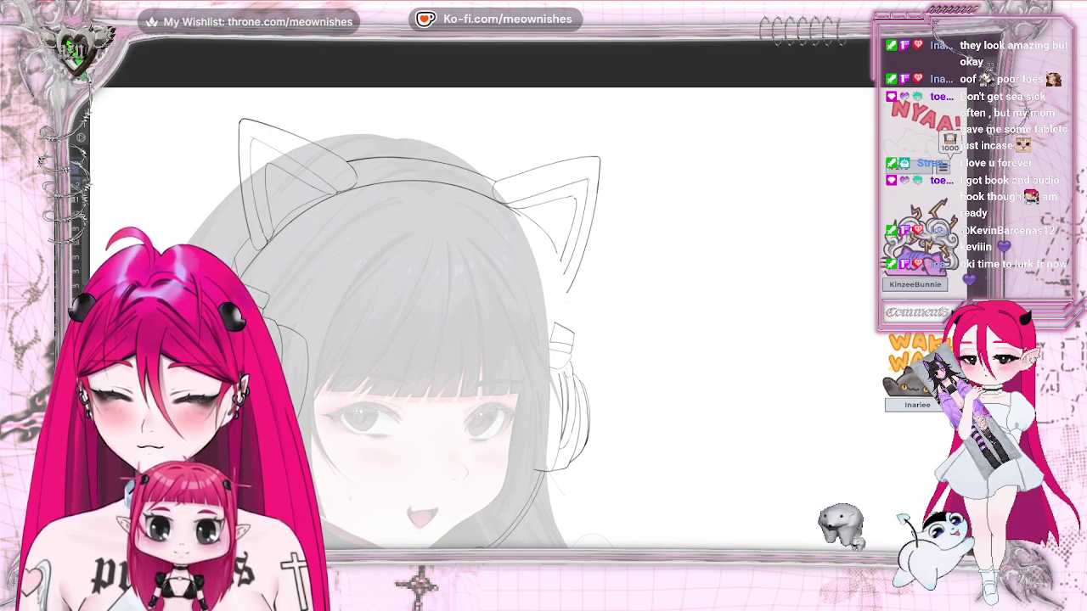
scroll(543, 331, left, 3)
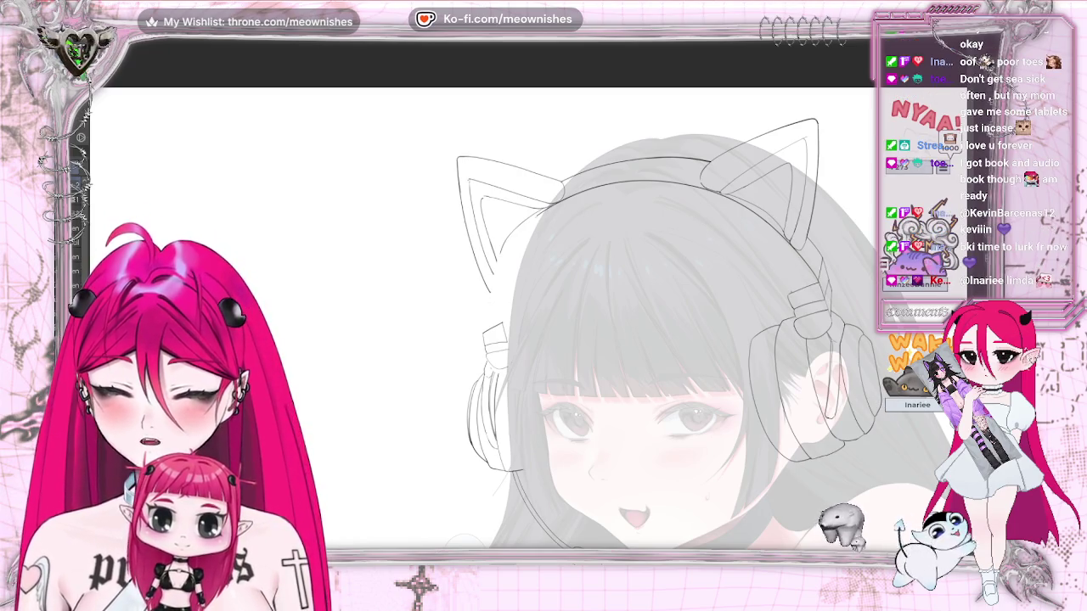
key(m)
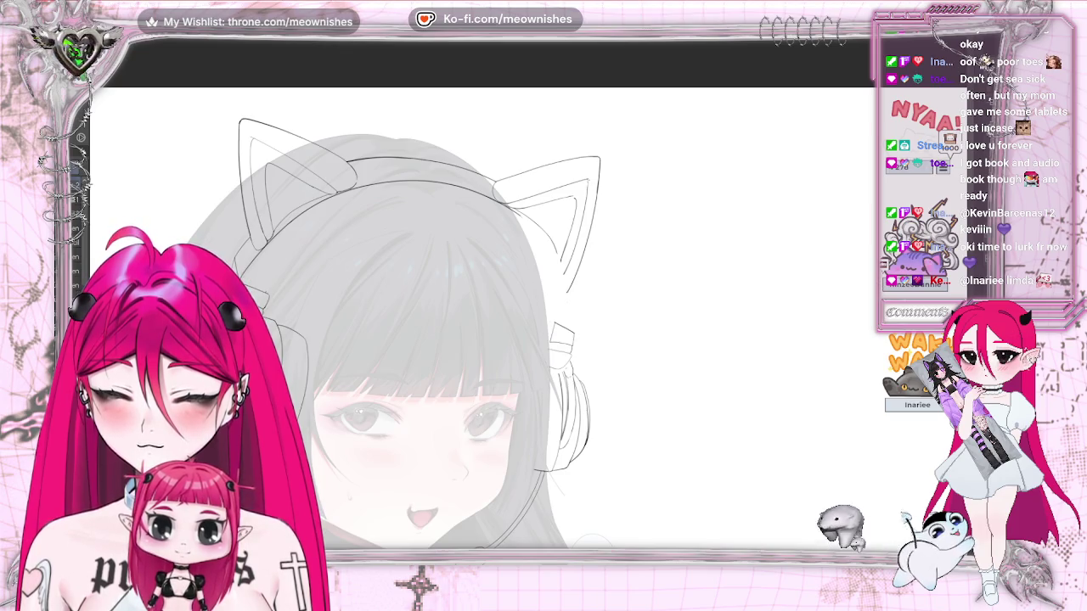
Shift the connector upward to align with the headphone band, then flip the view back.
key(ctrl+t)
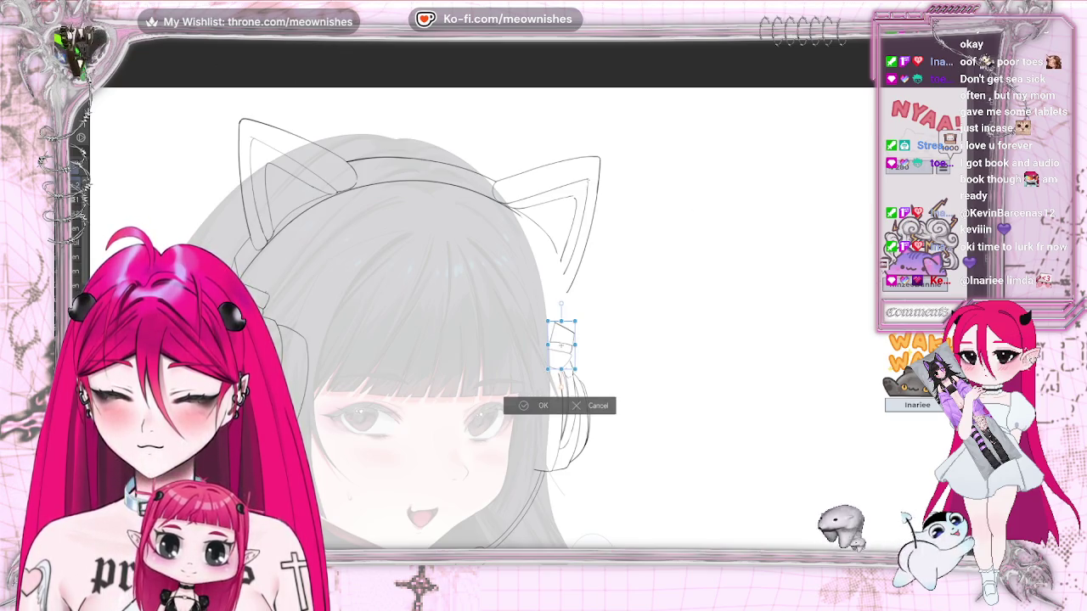
drag(552, 364, 548, 348)
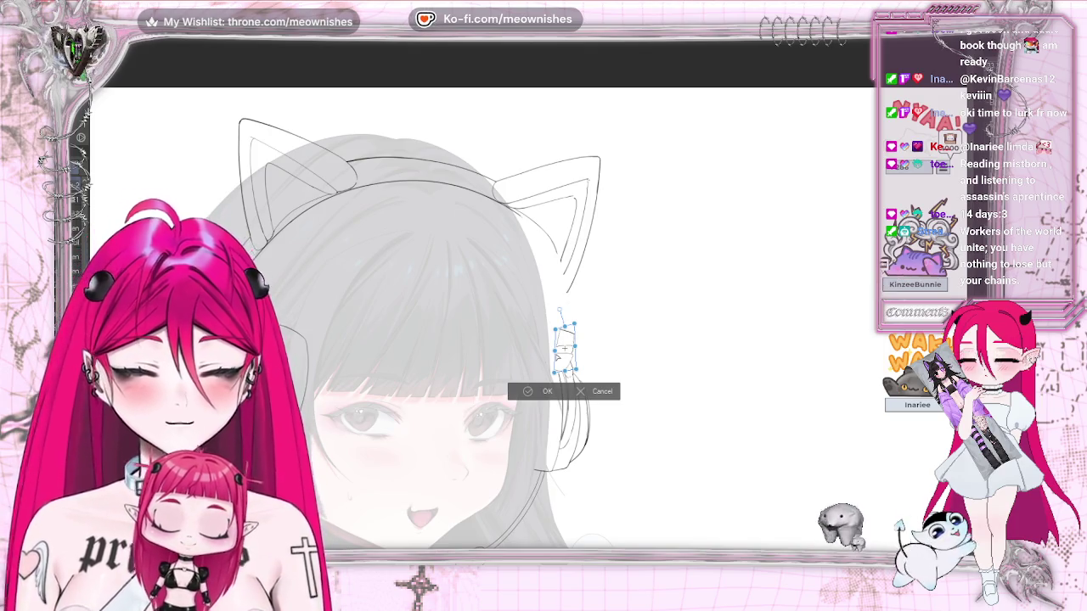
key(Return)
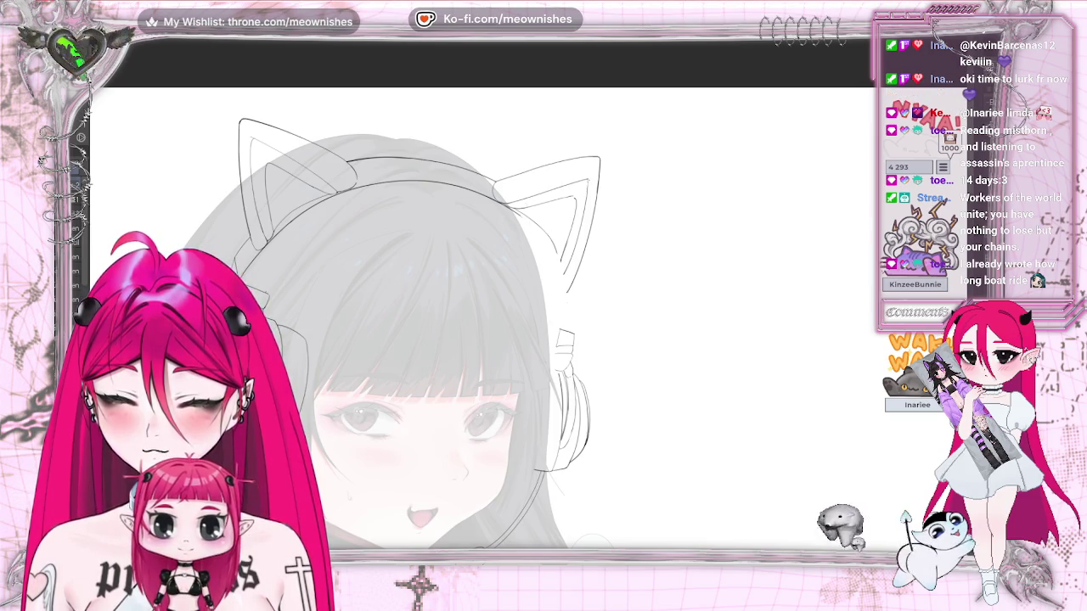
scroll(566, 334, left, 5)
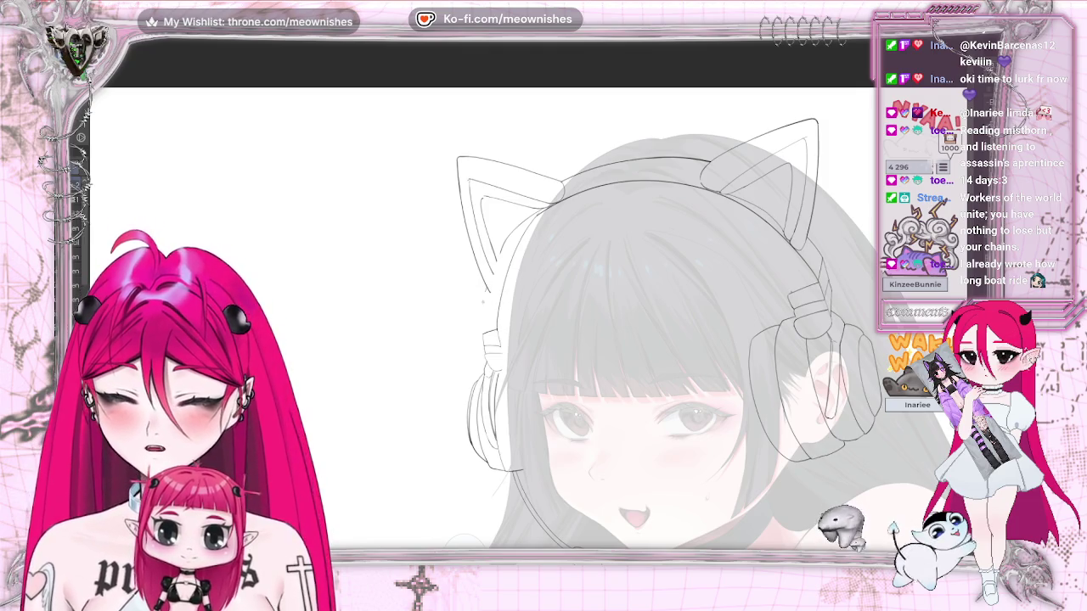
key(h)
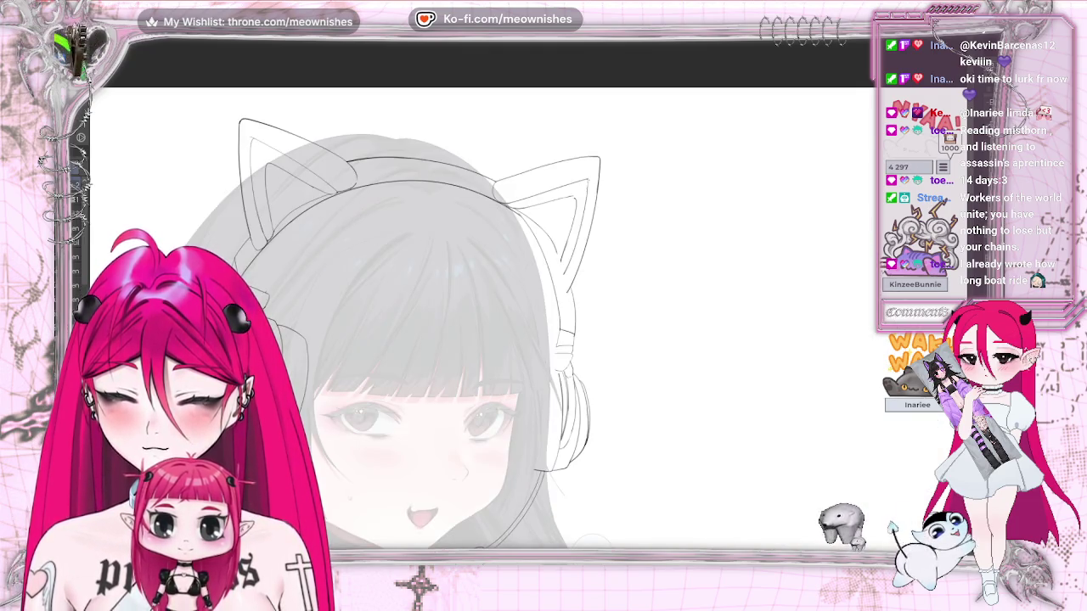